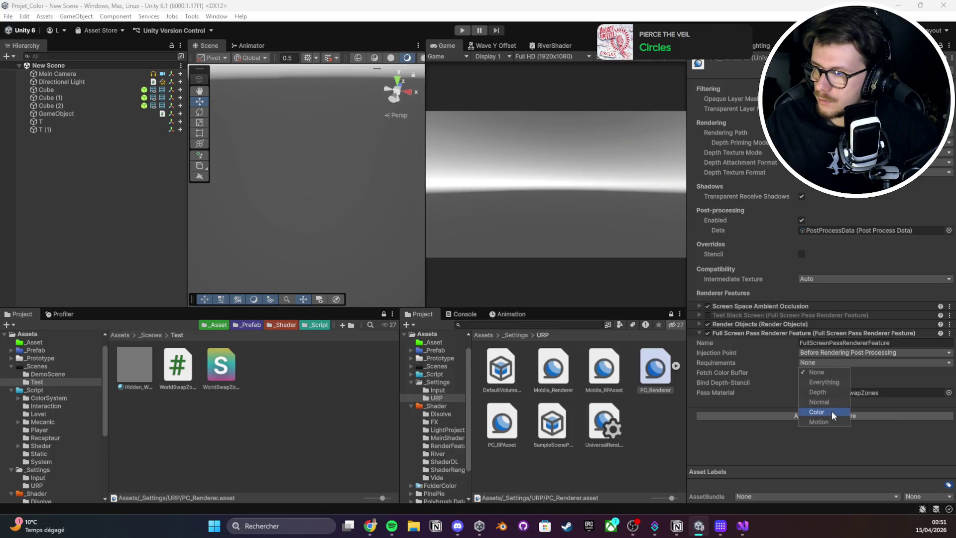
# - Add Depth alongside Color in the full-screen pass Requirements and enable Bind Depth-Stencil
pyautogui.click(834, 393)
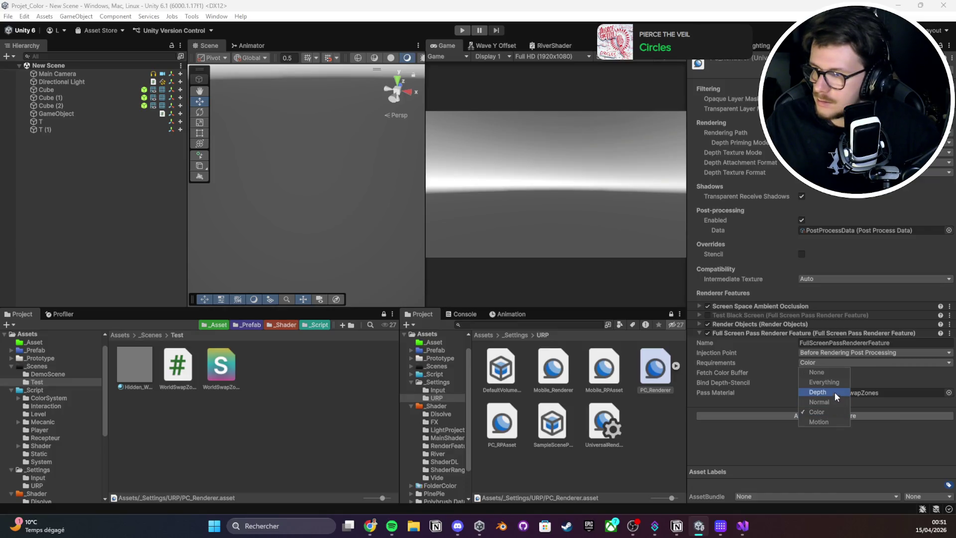
pyautogui.click(730, 365)
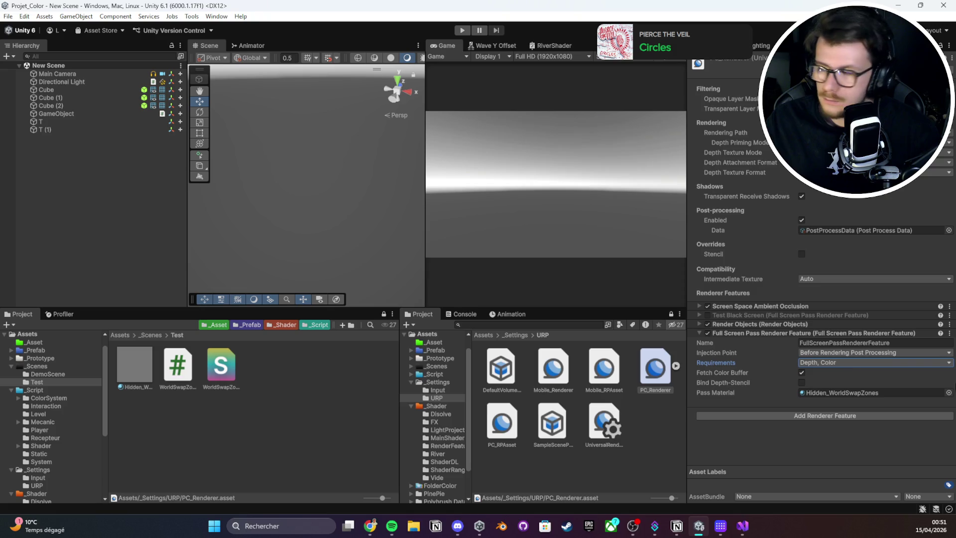
pyautogui.click(802, 382)
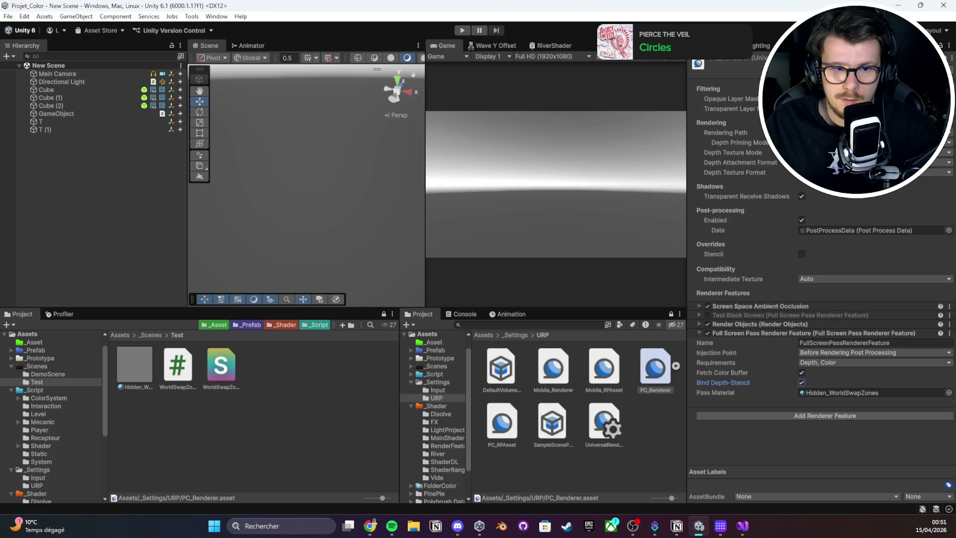
pyautogui.hotkey('alt', 'Tab')
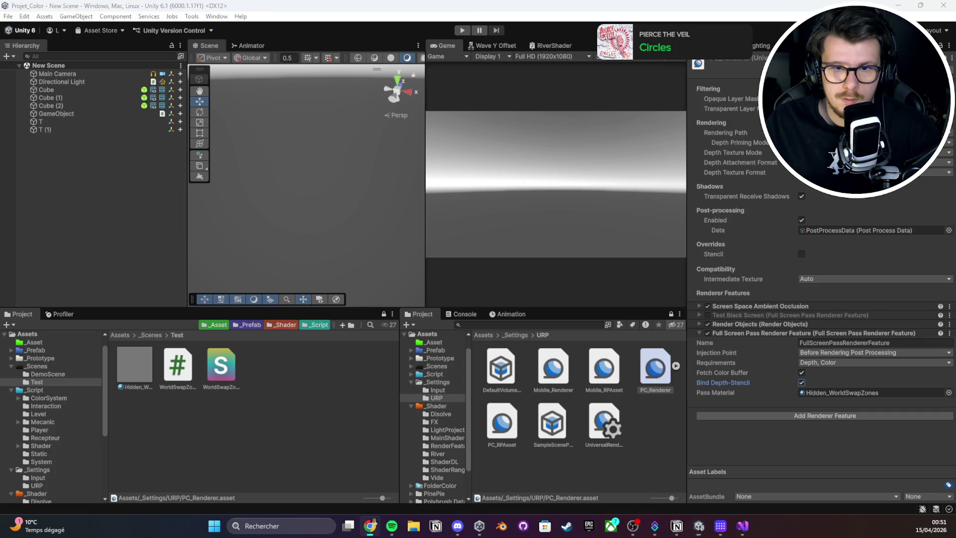
# - Scroll through WorldSwapZones.shader in Visual Studio from its properties down to the fragment code
pyautogui.hotkey('alt', 'Tab')
pyautogui.scroll(12, 268, 244)
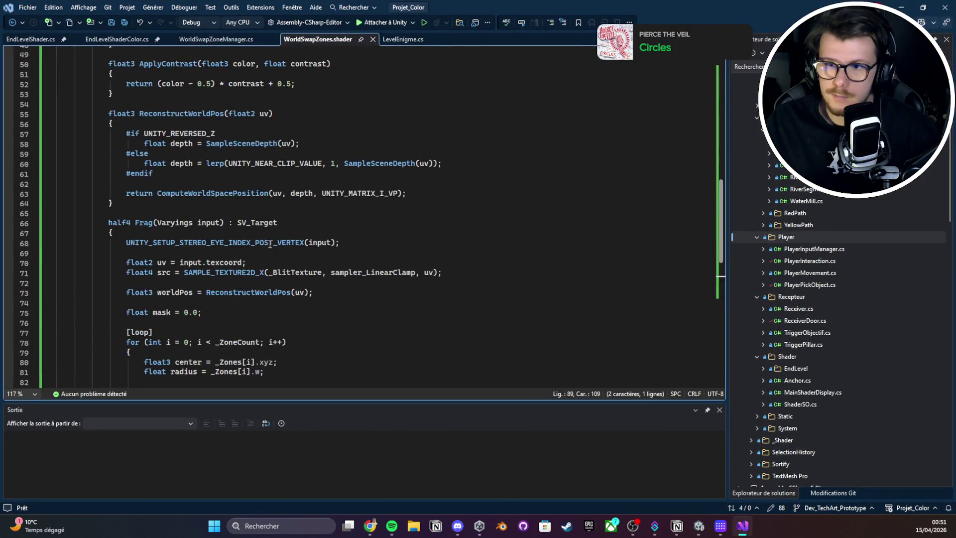
pyautogui.scroll(4, 288, 209)
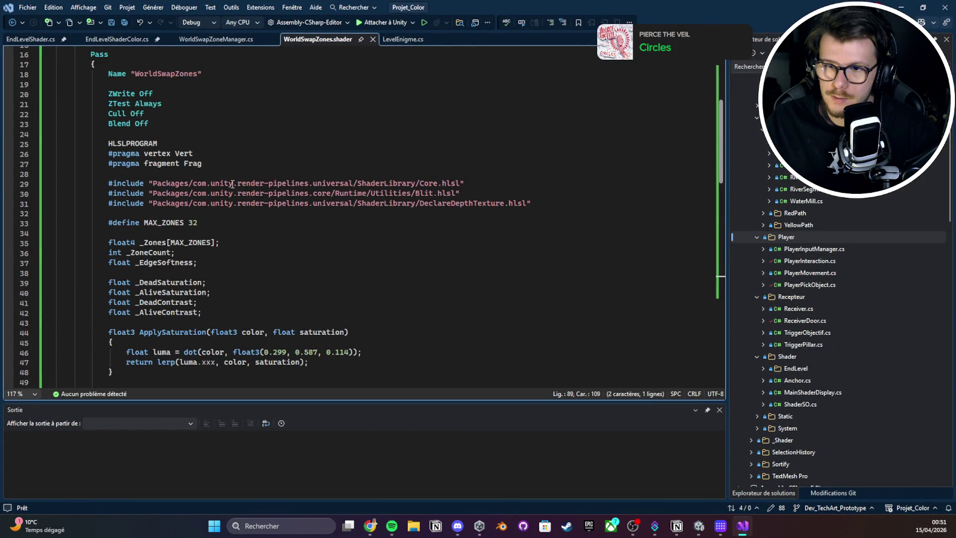
pyautogui.click(274, 134)
pyautogui.scroll(-4, 274, 136)
pyautogui.scroll(-2, 275, 142)
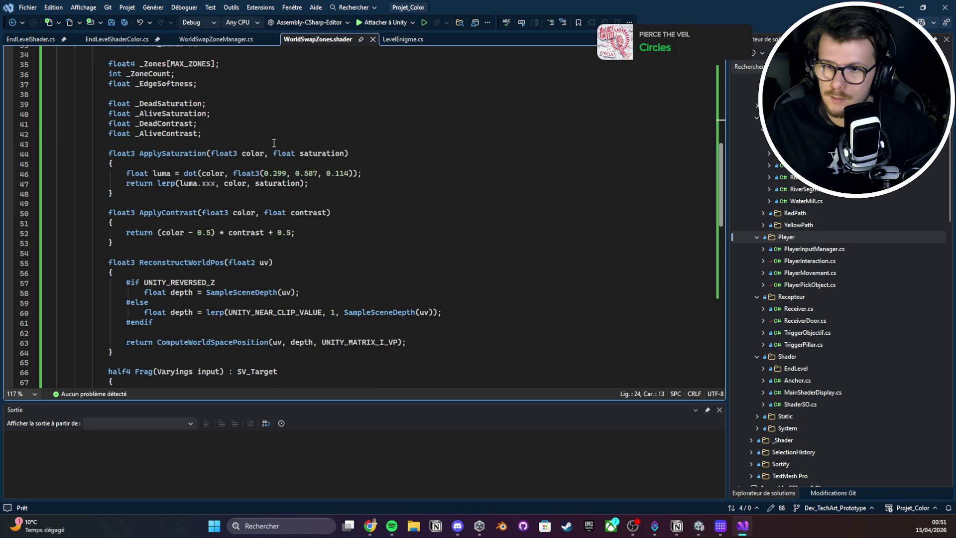
pyautogui.scroll(-4, 268, 150)
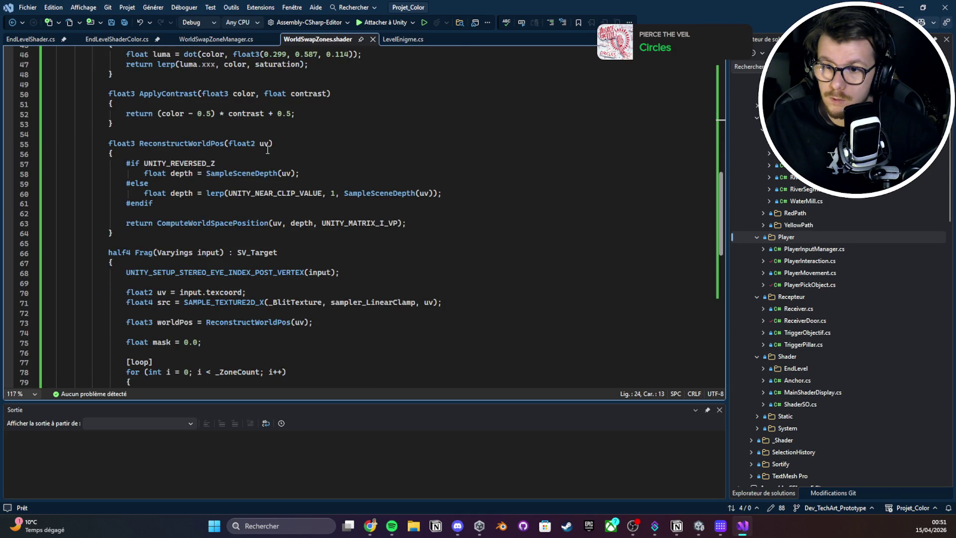
# - Undo the stray edit on the SAMPLE_TEXTURE2D_X line, save the shader and return to Unity
pyautogui.doubleClick(248, 303)
pyautogui.press('End')
pyautogui.press('Delete')
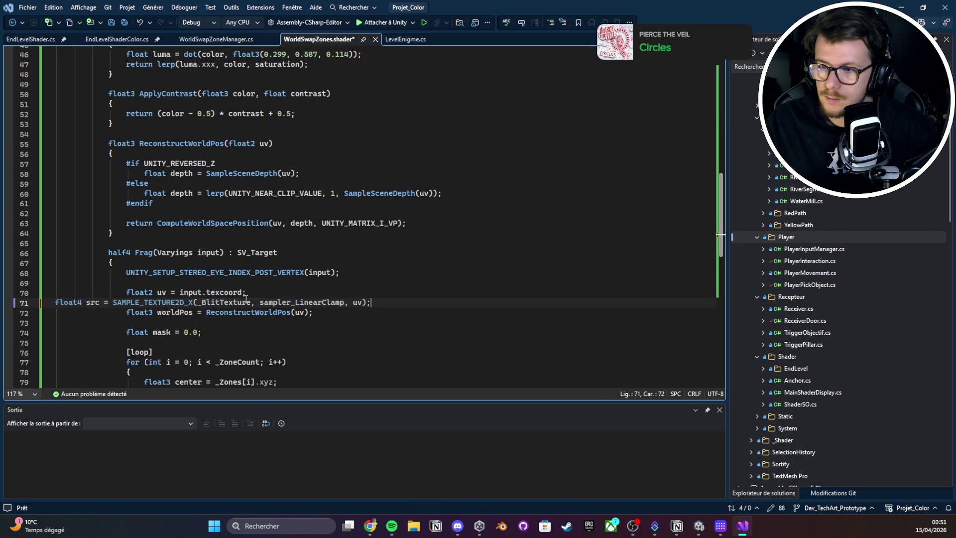
pyautogui.hotkey('ctrl', 'z')
pyautogui.hotkey('ctrl', 'z')
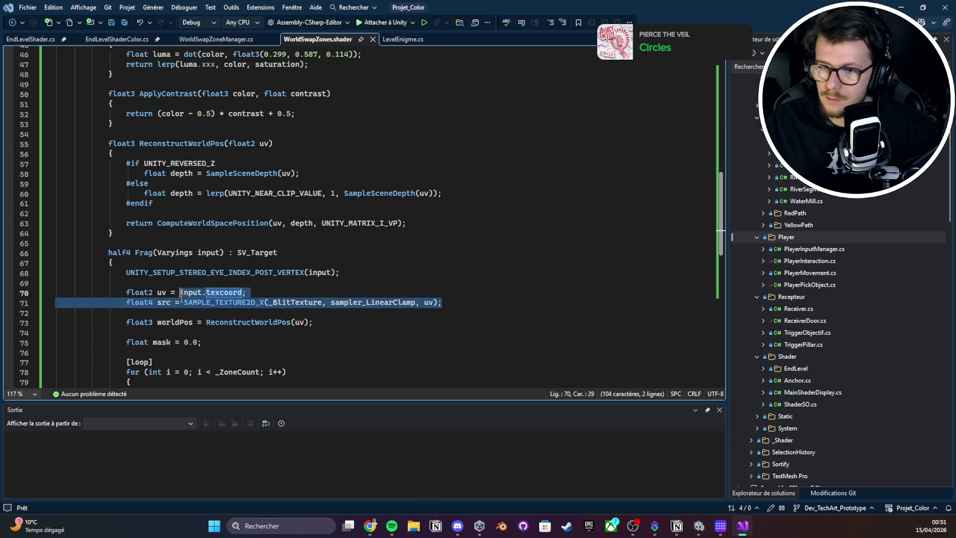
pyautogui.hotkey('ctrl', 's')
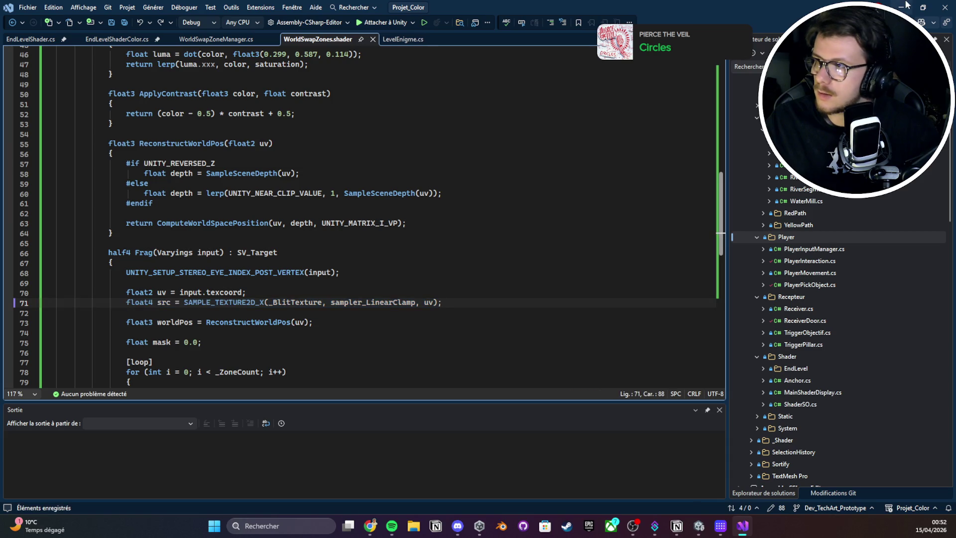
pyautogui.hotkey('alt', 'Tab')
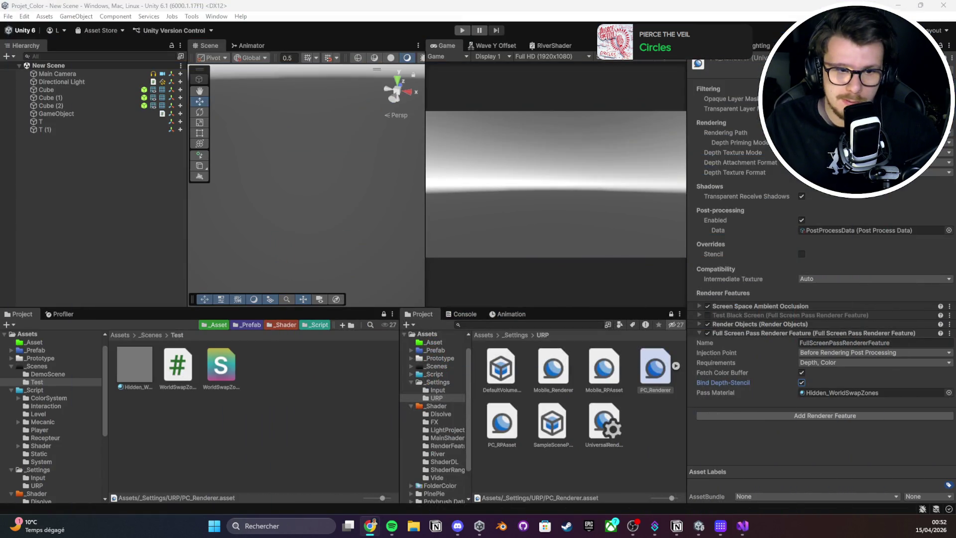
# - Test Play mode, then enable Post Processing on Main Camera and set Renderer to 0: PC_Renderer
pyautogui.click(462, 31)
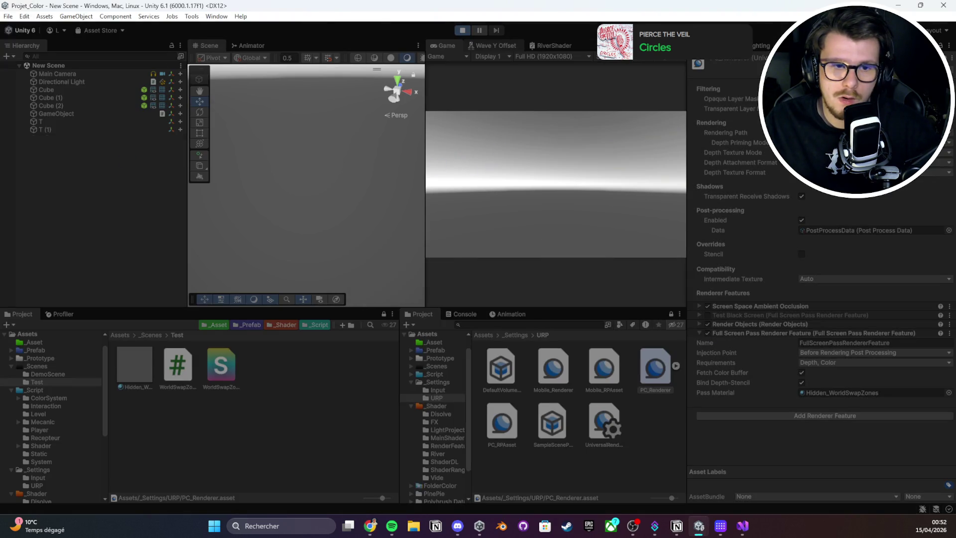
pyautogui.click(462, 31)
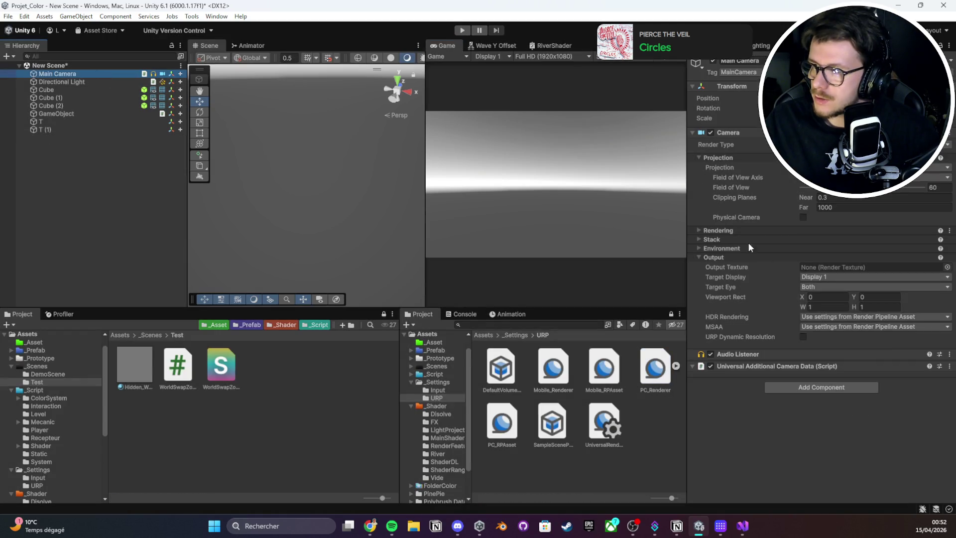
pyautogui.click(738, 230)
pyautogui.click(802, 251)
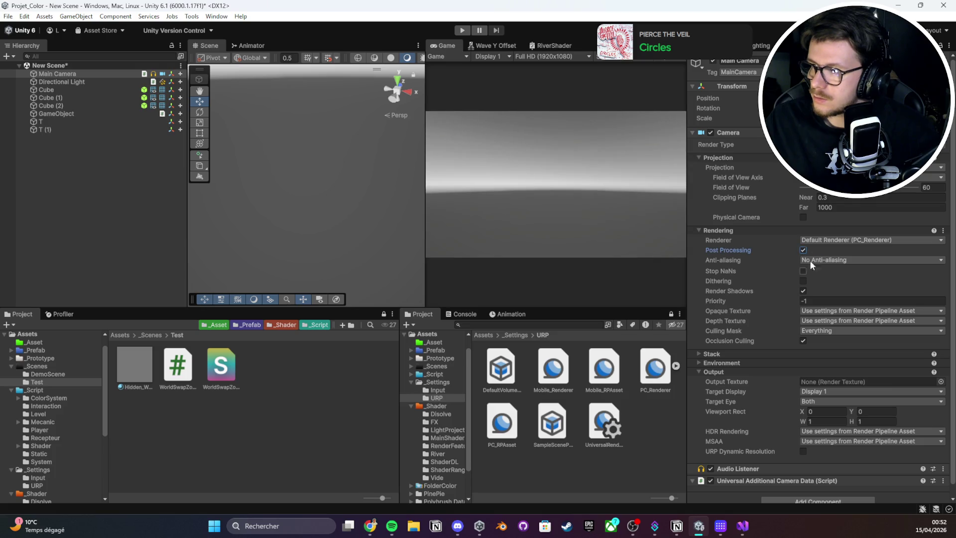
pyautogui.click(810, 260)
pyautogui.click(818, 241)
pyautogui.click(828, 259)
pyautogui.click(820, 242)
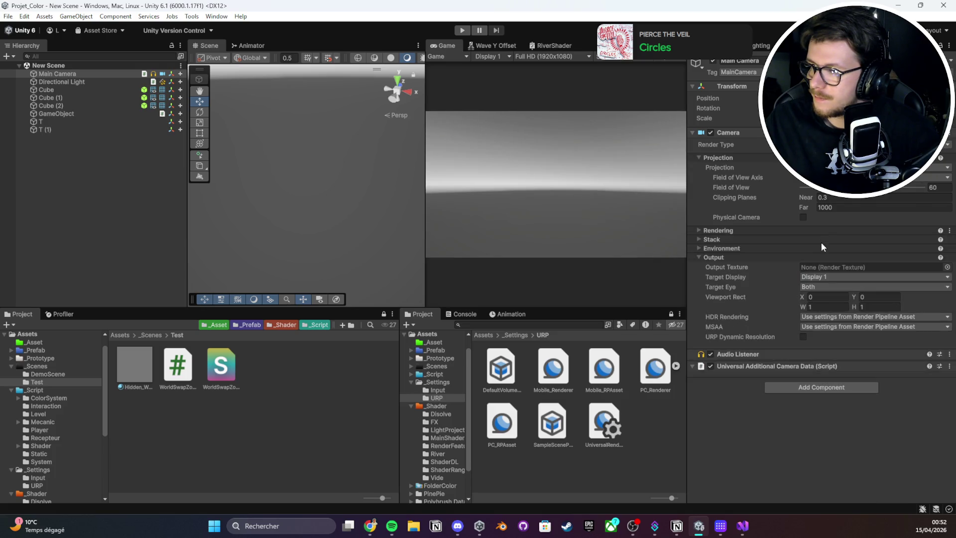
pyautogui.click(821, 241)
pyautogui.click(841, 263)
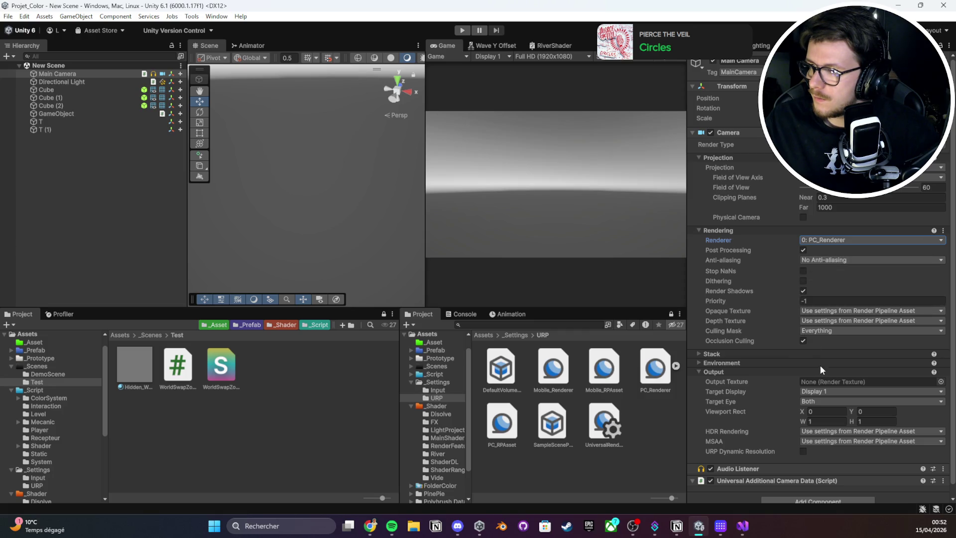
# - Leave the depth texture option unchanged and keep the Culling Mask on Everything
pyautogui.click(804, 320)
pyautogui.click(786, 328)
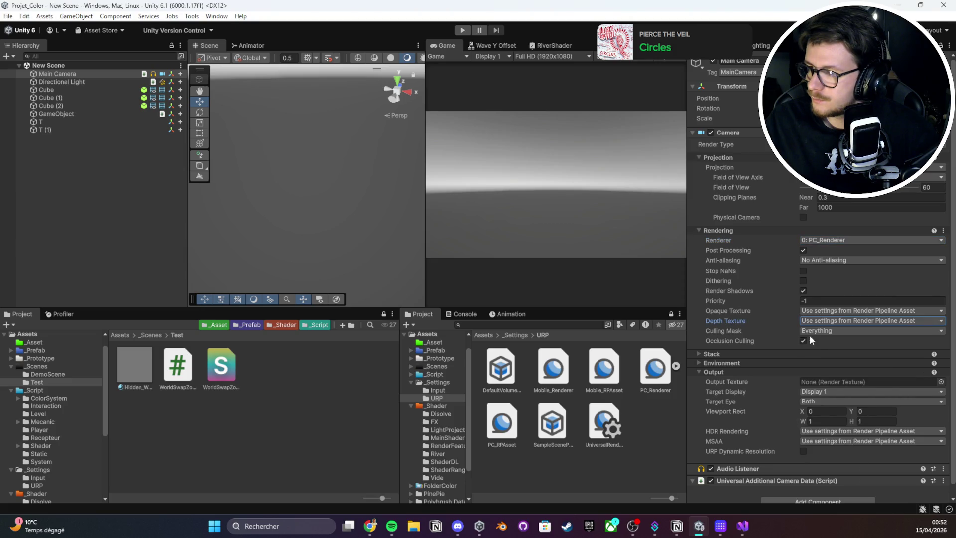
pyautogui.click(808, 330)
pyautogui.click(816, 340)
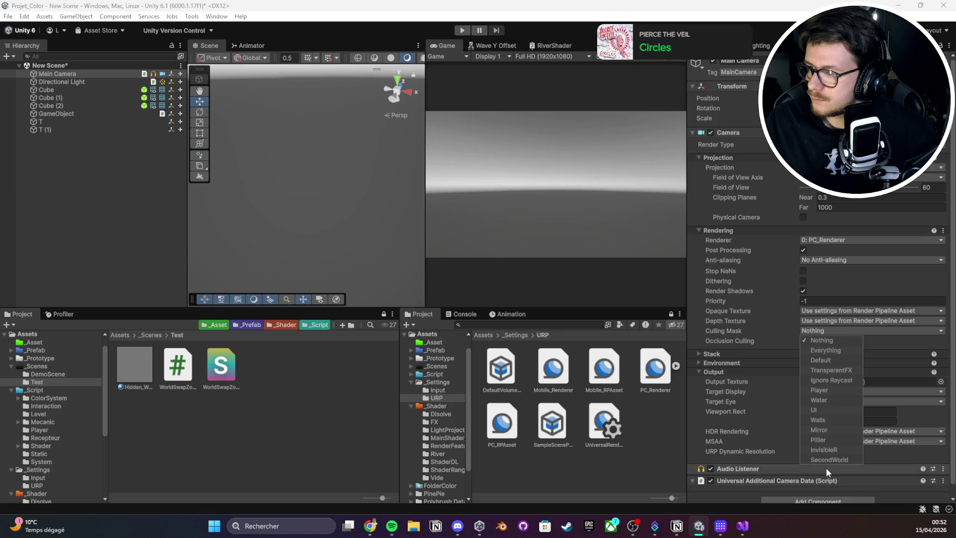
pyautogui.click(779, 336)
pyautogui.hotkey('ctrl', 'z')
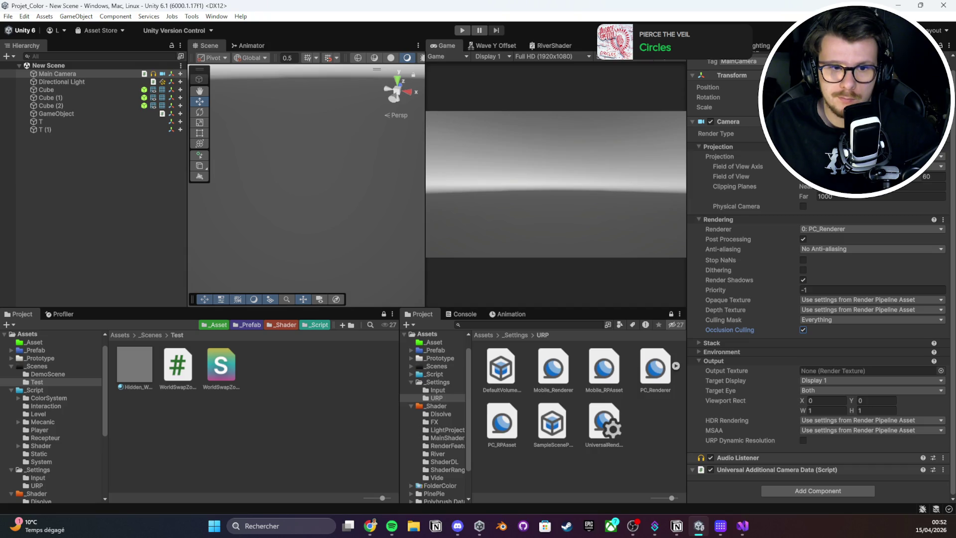
# - Inspect the Hidden_WorldSwapZones material, its shader, and PC_Renderer's pass material
pyautogui.click(177, 366)
pyautogui.click(137, 363)
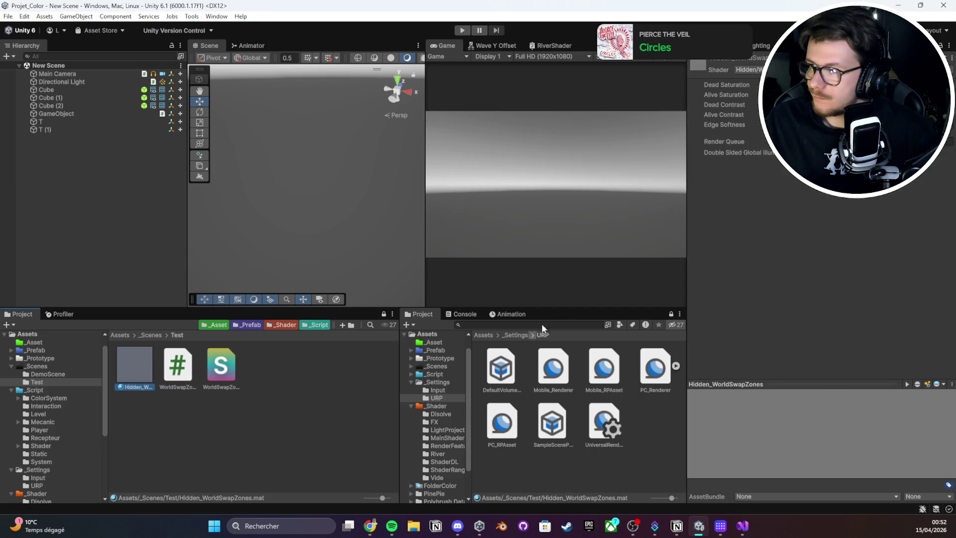
pyautogui.click(223, 370)
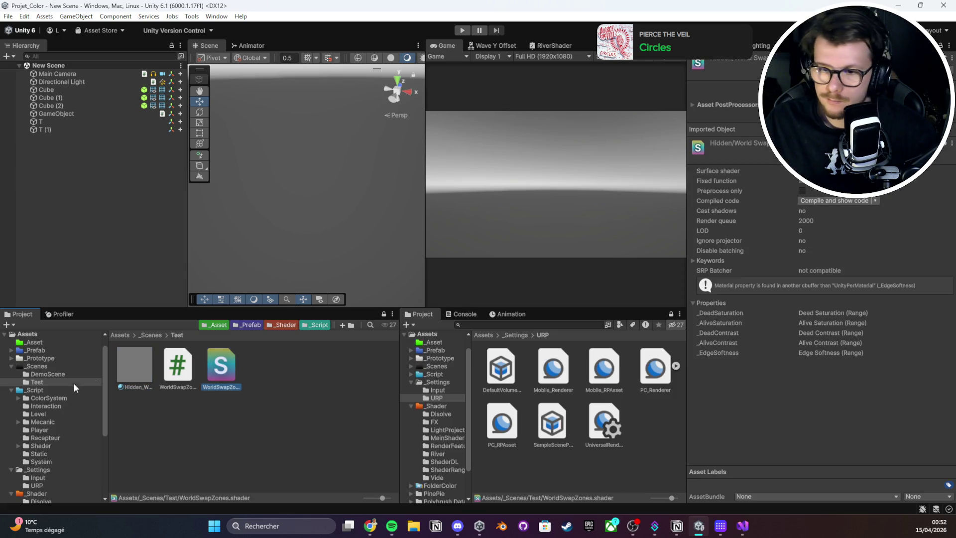
pyautogui.click(135, 368)
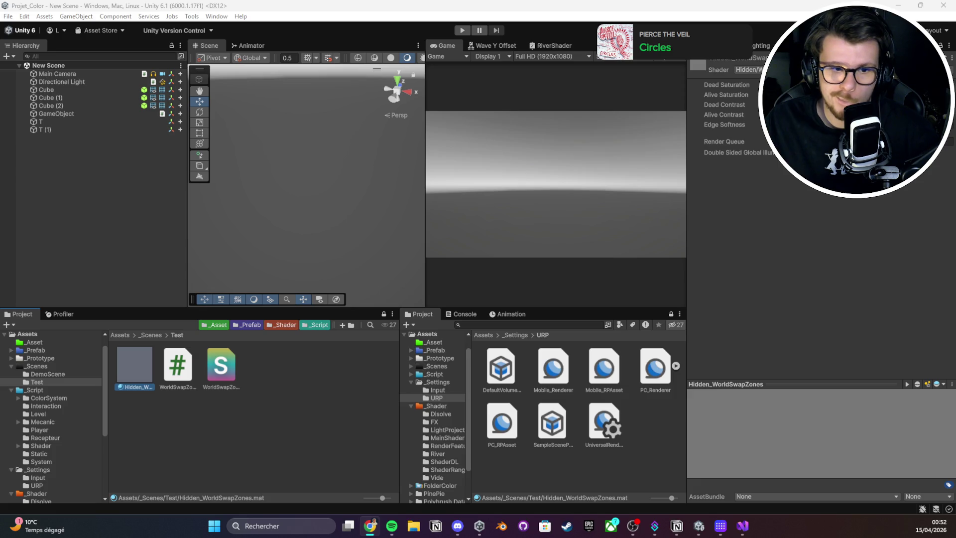
pyautogui.click(656, 369)
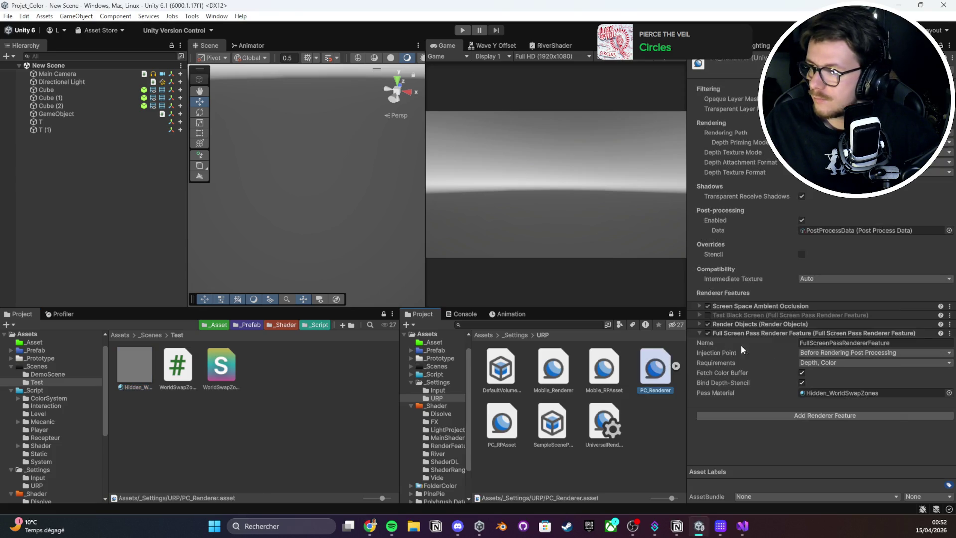
pyautogui.click(699, 337)
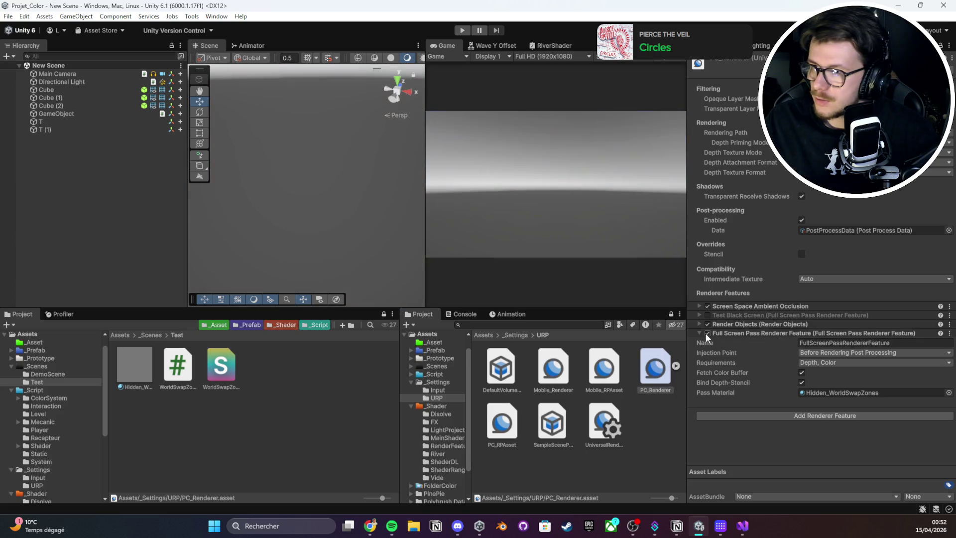
pyautogui.doubleClick(815, 393)
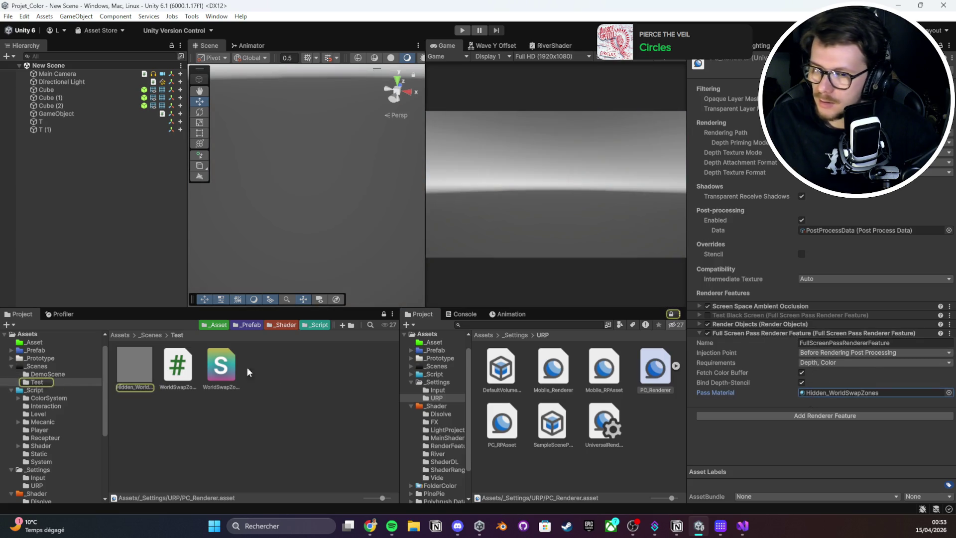
# - Review the shader and WorldSwapZoneManager script, then select GameObject to show its two zones
pyautogui.click(234, 372)
pyautogui.click(134, 366)
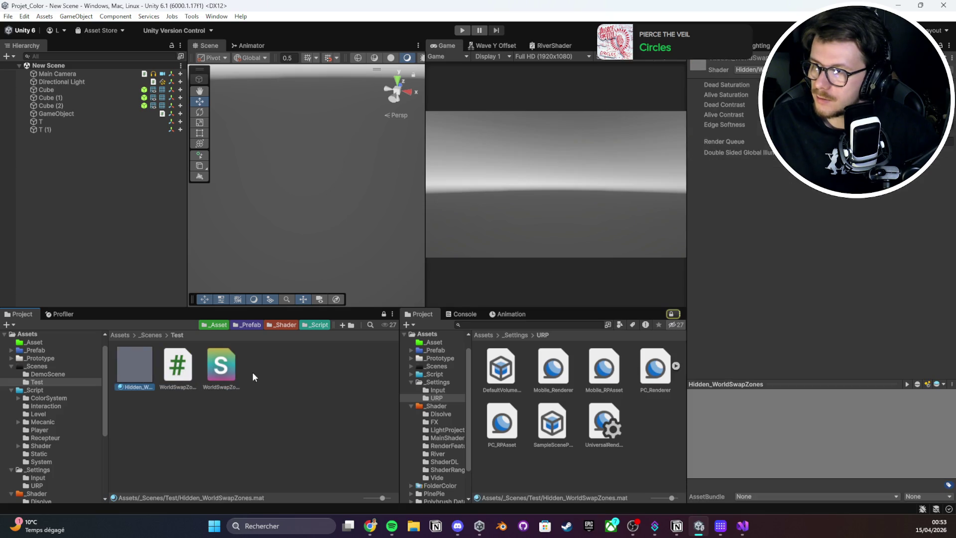
pyautogui.click(227, 373)
pyautogui.click(178, 368)
pyautogui.click(221, 368)
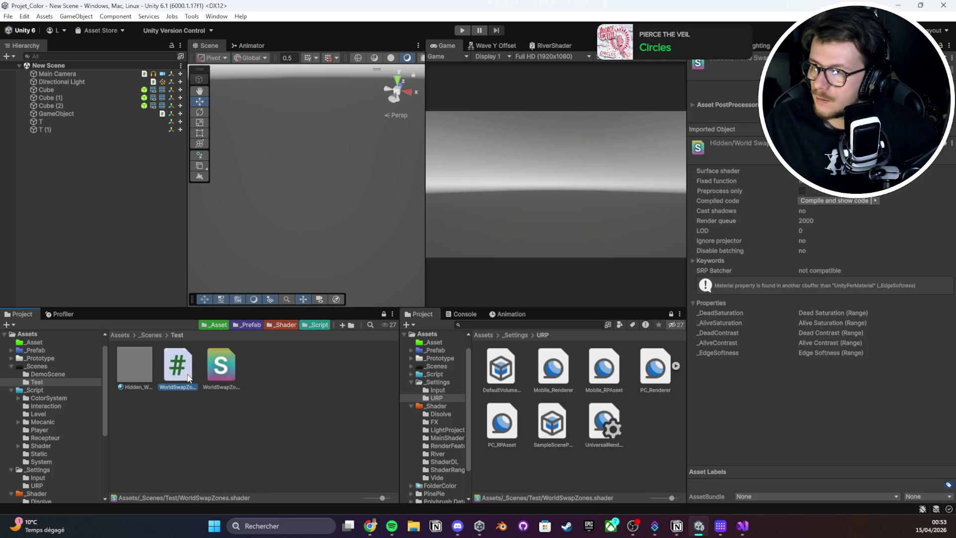
pyautogui.click(178, 368)
pyautogui.click(115, 114)
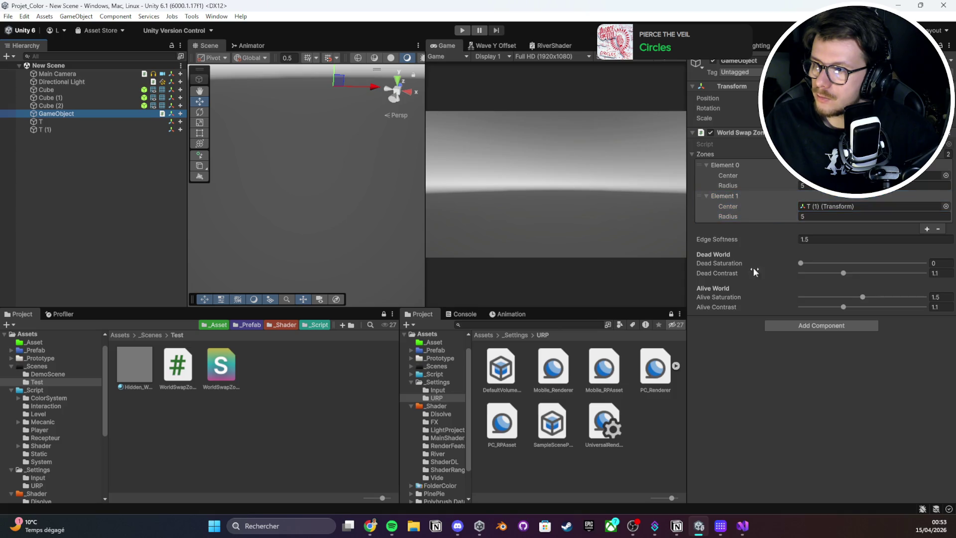
# - Inspect zone markers T and T (1), GameObject's zone settings and the cubes while orbiting the scene
pyautogui.click(114, 122)
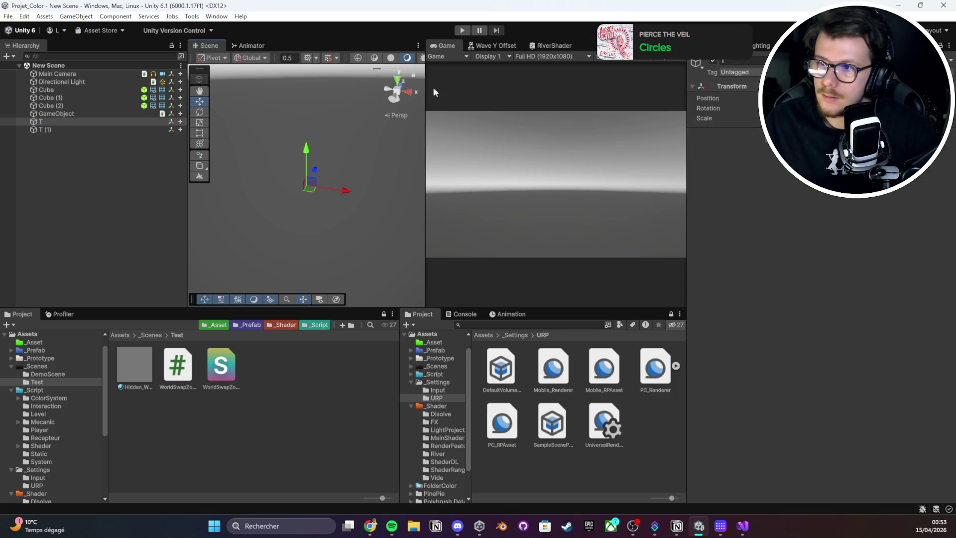
pyautogui.moveTo(426, 113)
pyautogui.mouseDown()
pyautogui.moveTo(581, 113)
pyautogui.moveTo(348, 139)
pyautogui.moveTo(404, 151)
pyautogui.moveTo(395, 163)
pyautogui.moveTo(717, 141)
pyautogui.mouseUp()
pyautogui.click(69, 114)
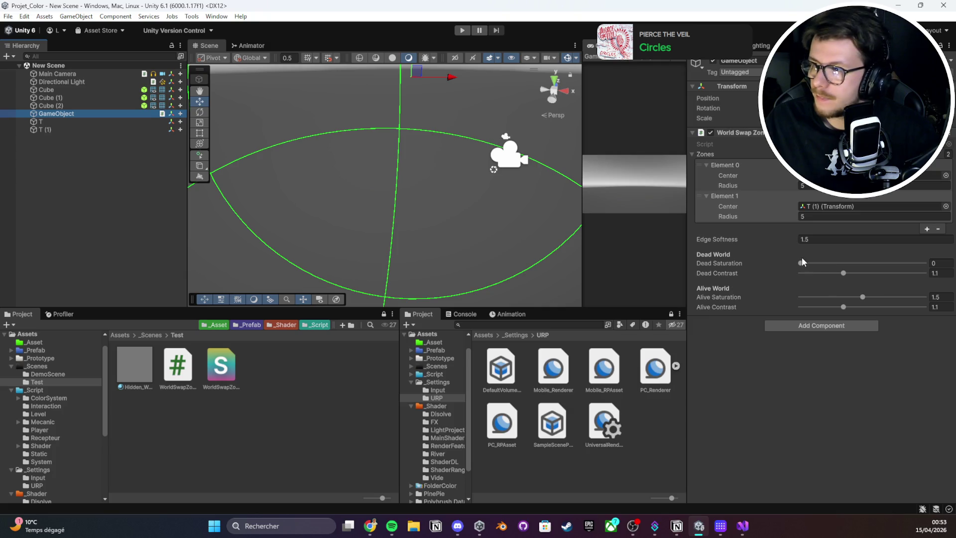
pyautogui.scroll(-2, 404, 160)
pyautogui.scroll(-3, 404, 160)
pyautogui.moveTo(404, 160)
pyautogui.mouseDown()
pyautogui.moveTo(502, 162)
pyautogui.moveTo(742, 94)
pyautogui.mouseUp()
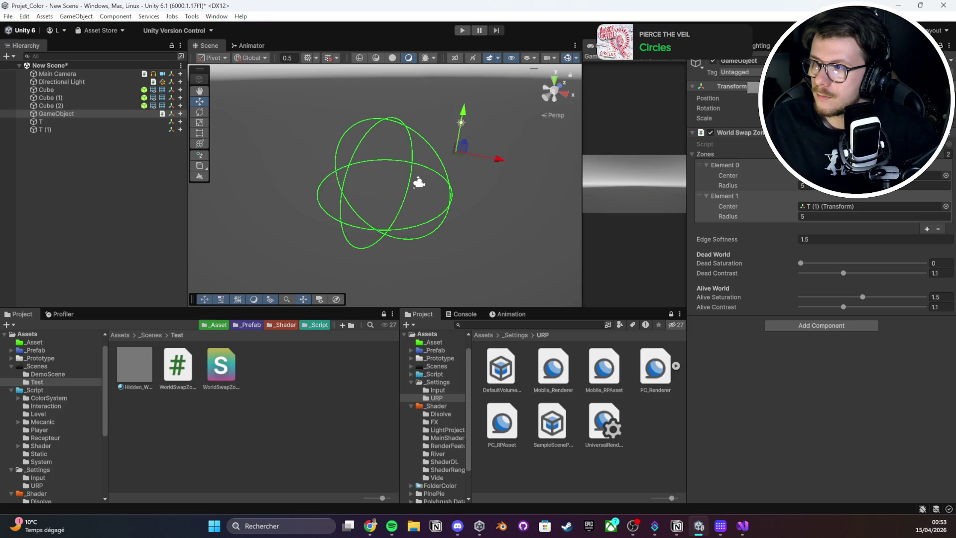
pyautogui.click(33, 128)
pyautogui.keyDown('shift'); pyautogui.click(40, 122); pyautogui.keyUp('shift')
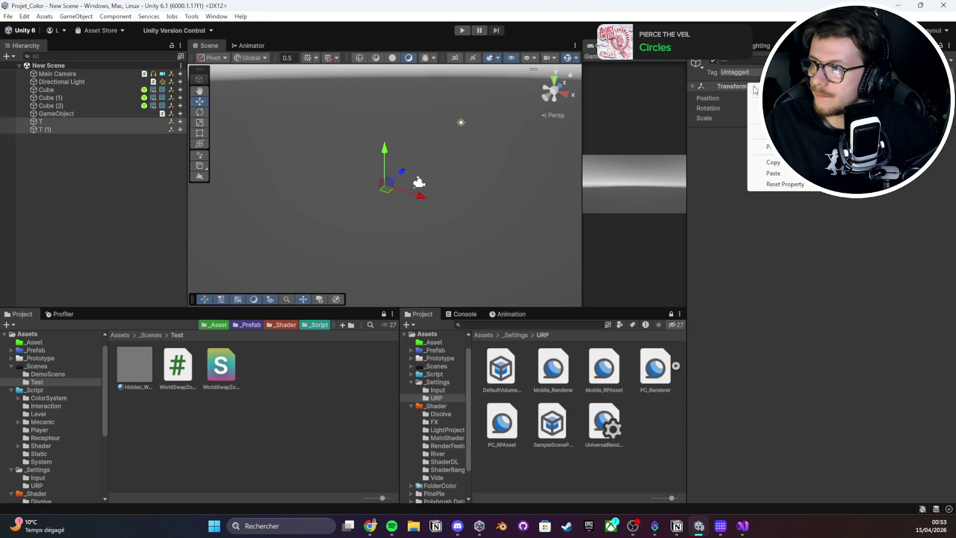
pyautogui.click(56, 113)
pyautogui.moveTo(308, 172); pyautogui.dragTo(373, 169)
pyautogui.click(56, 97)
pyautogui.click(59, 90)
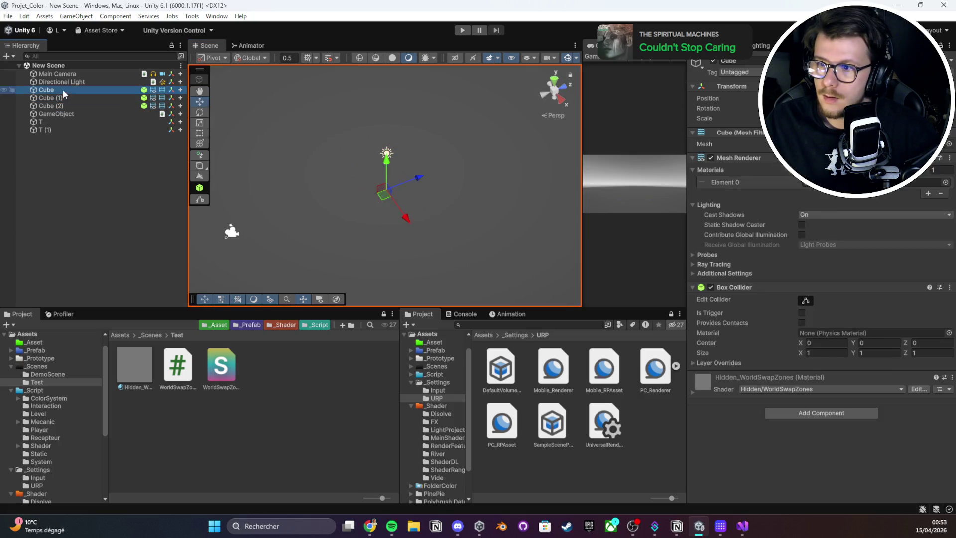
# - Run the scene in Play mode and frame GameObject, Cube (2) and zone centre T
pyautogui.click(461, 32)
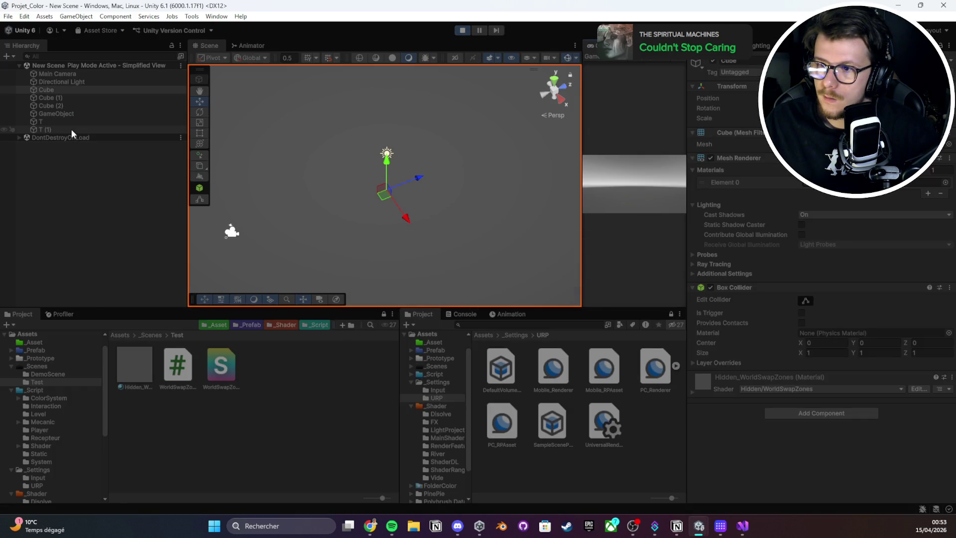
pyautogui.click(67, 114)
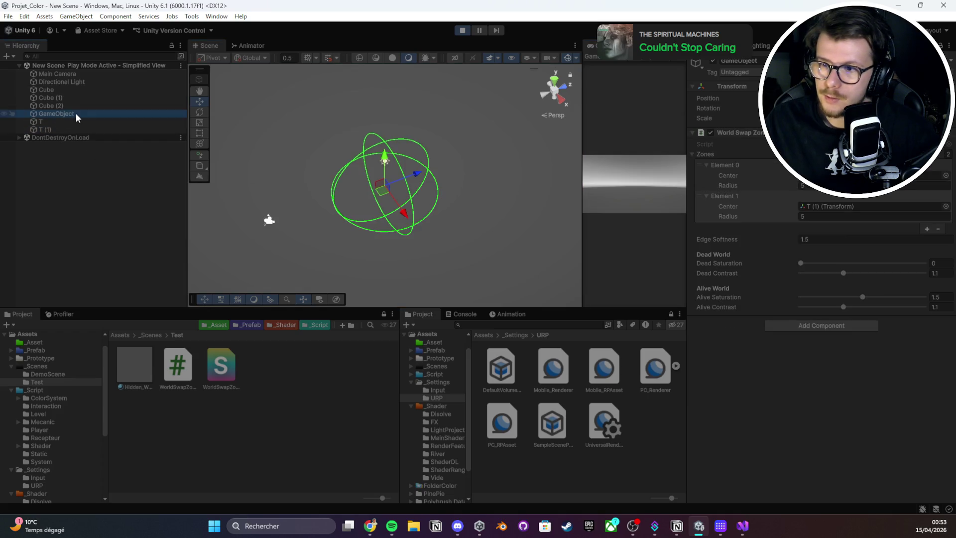
pyautogui.press('f')
pyautogui.moveTo(384, 224); pyautogui.dragTo(485, 108)
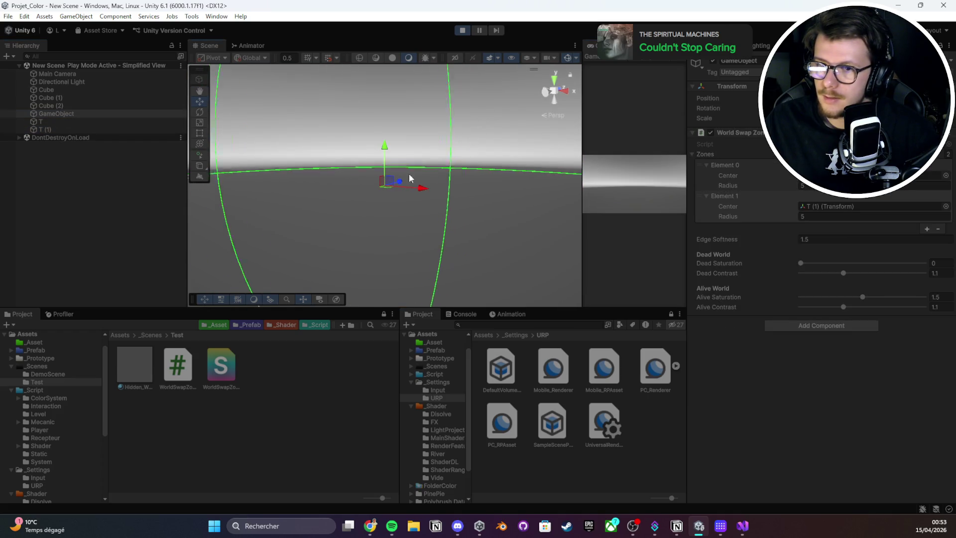
pyautogui.doubleClick(87, 106)
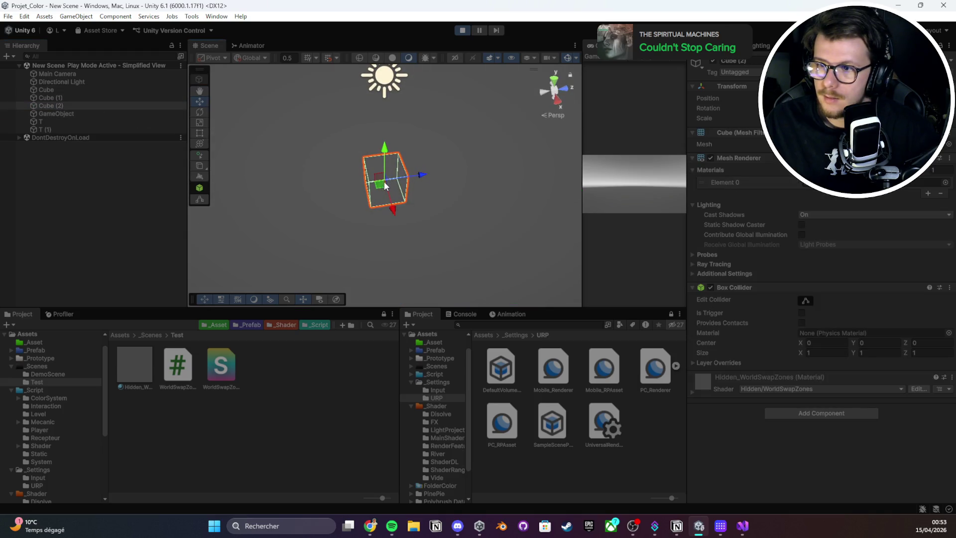
pyautogui.moveTo(384, 181); pyautogui.dragTo(309, 189)
pyautogui.doubleClick(82, 122)
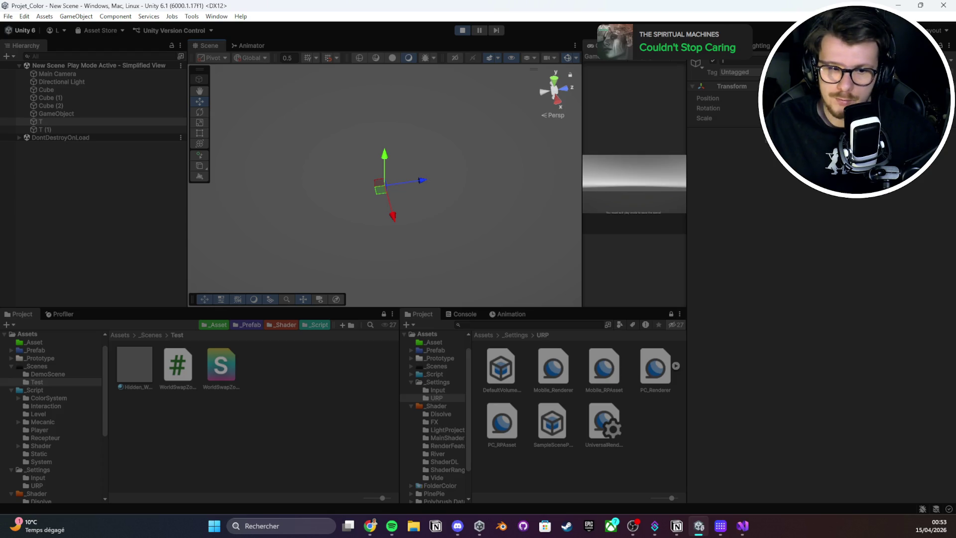
# - Review the WorldSwapZones.shader code in Visual Studio, then return to Unity
pyautogui.doubleClick(227, 379)
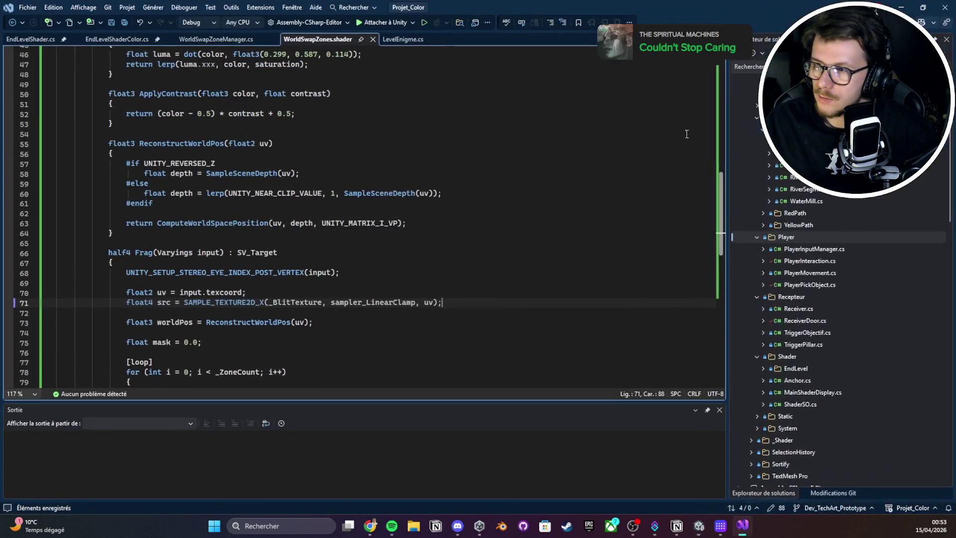
pyautogui.doubleClick(347, 228)
pyautogui.hotkey('ctrl', 'a')
pyautogui.click(358, 224)
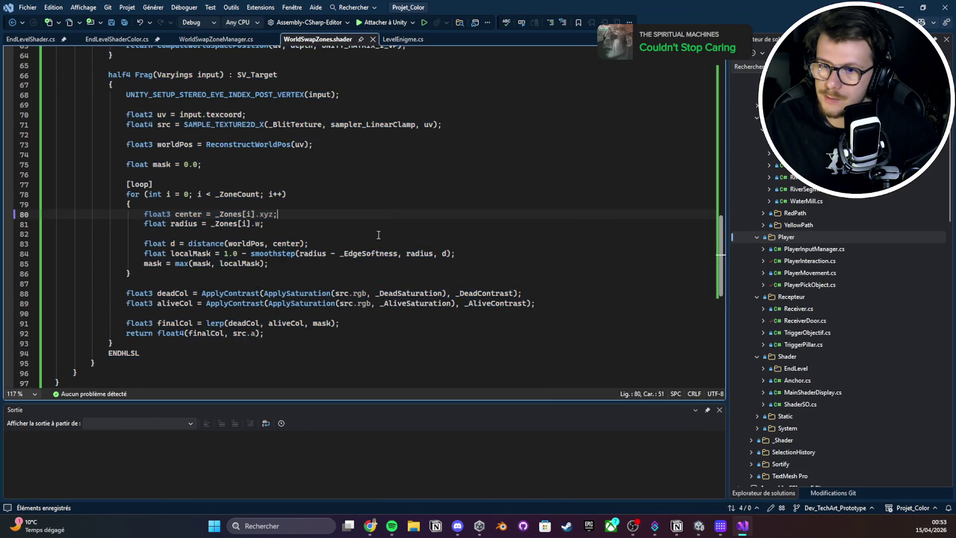
pyautogui.scroll(20, 356, 277)
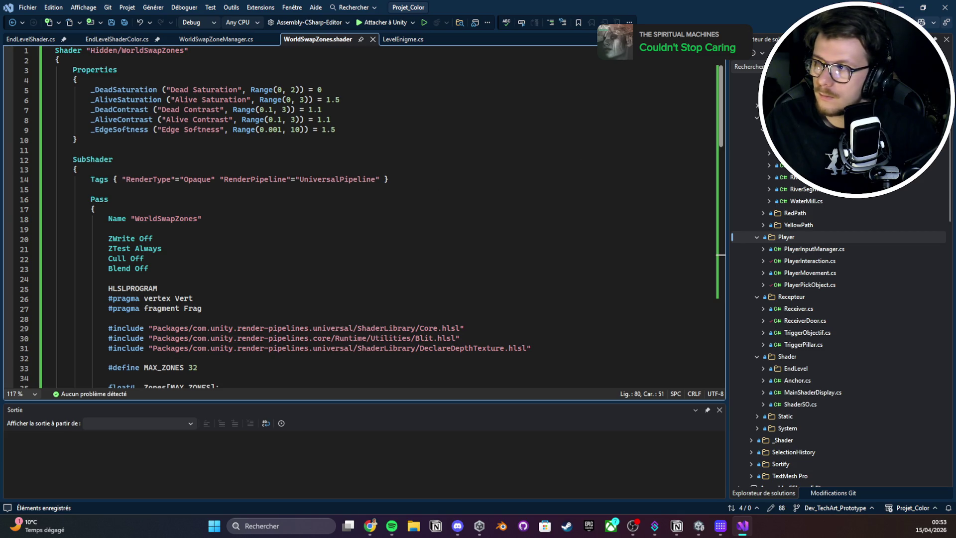
pyautogui.click(896, 7)
# - Widen the Scene and Game views and stop Play mode
pyautogui.click(683, 390)
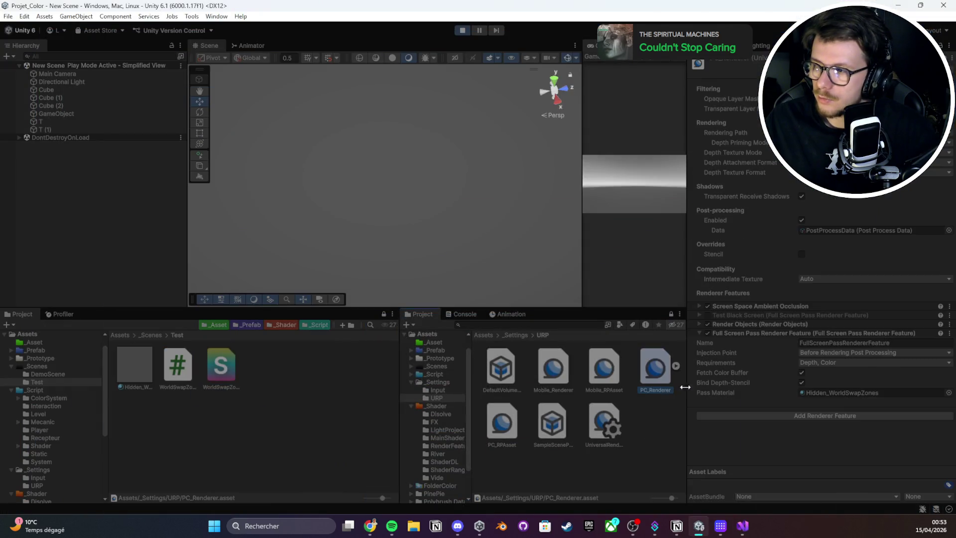
pyautogui.moveTo(689, 389); pyautogui.dragTo(750, 389)
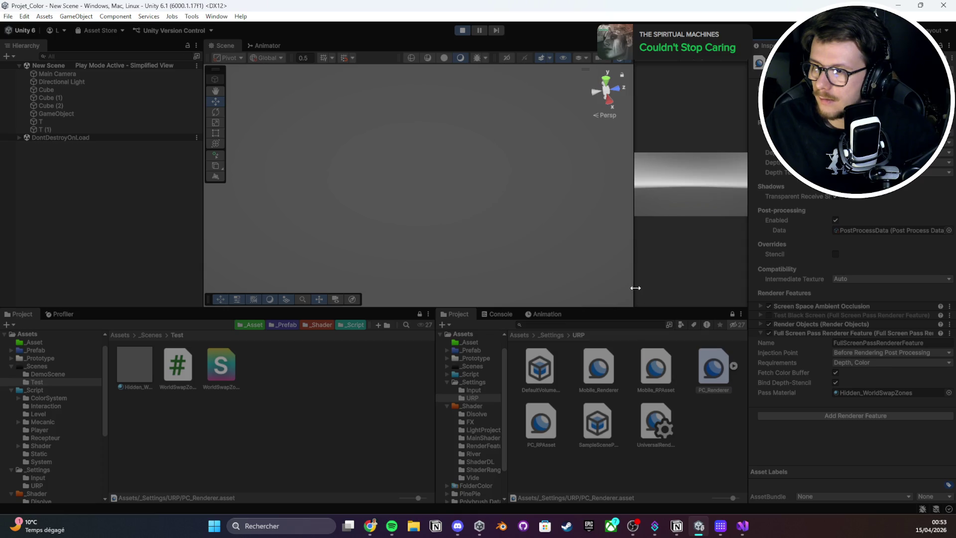
pyautogui.moveTo(635, 288)
pyautogui.mouseDown()
pyautogui.moveTo(386, 283)
pyautogui.moveTo(444, 273)
pyautogui.moveTo(436, 275)
pyautogui.mouseUp()
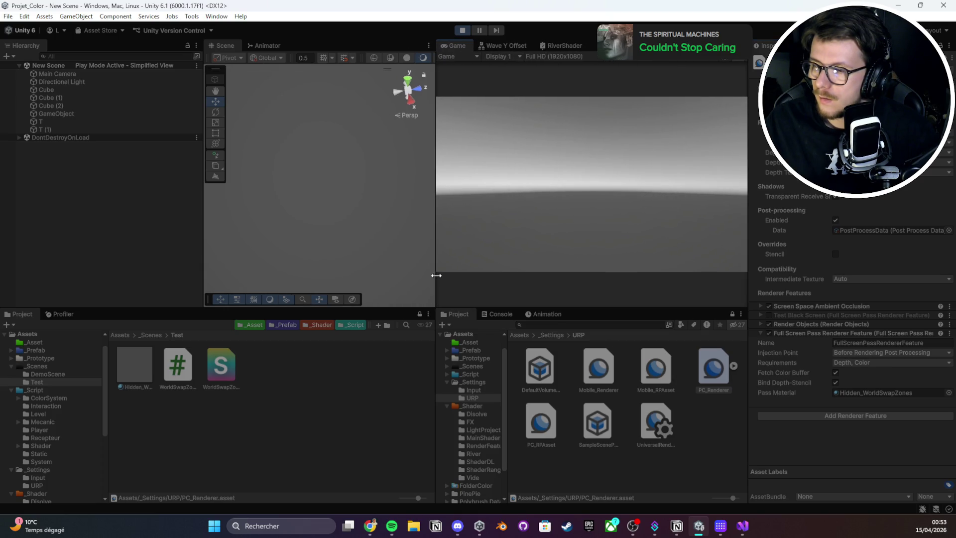
pyautogui.click(463, 31)
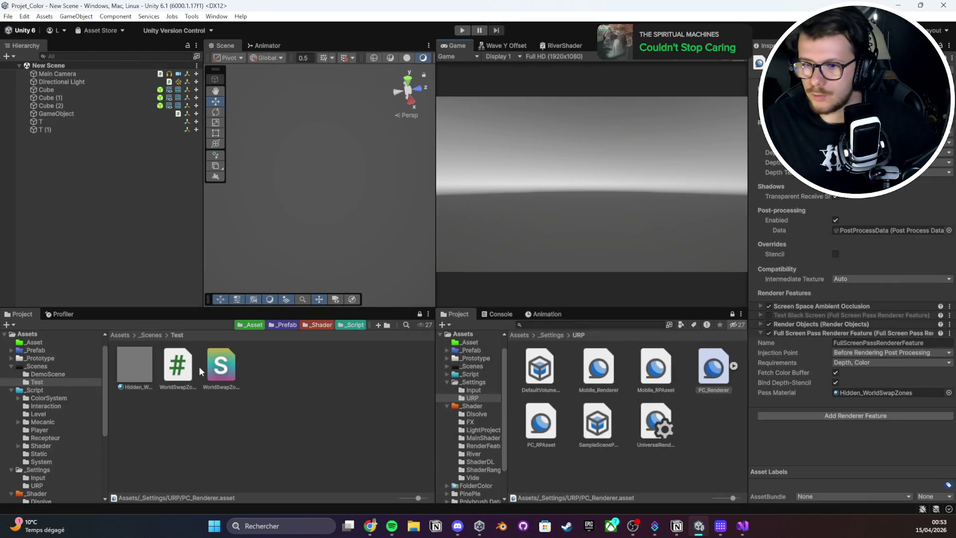
# - Delete the WorldSwapZones shader and the WorldSwapZoneManager script from the Test folder
pyautogui.click(220, 366)
pyautogui.press('Delete')
pyautogui.click(498, 280)
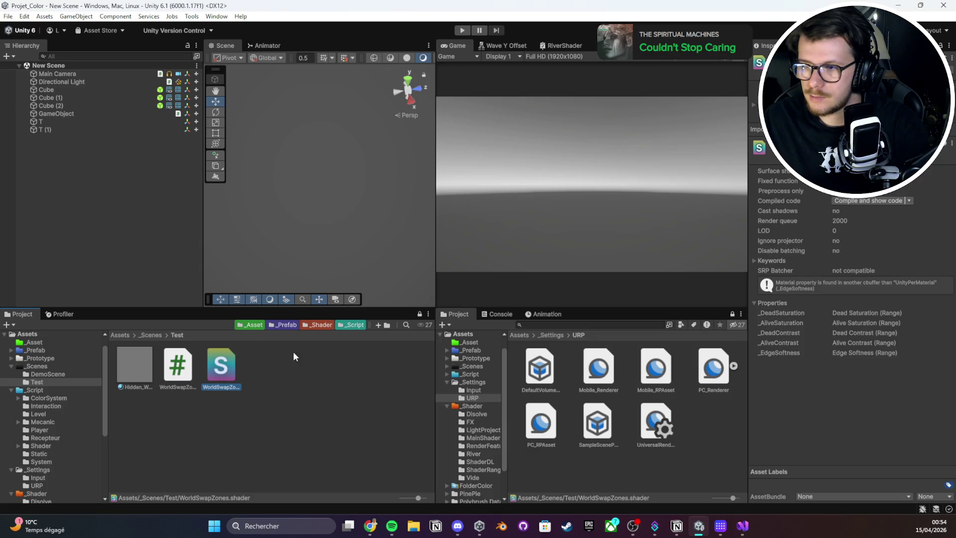
pyautogui.press('Delete')
pyautogui.click(515, 282)
pyautogui.press('Delete')
pyautogui.click(492, 283)
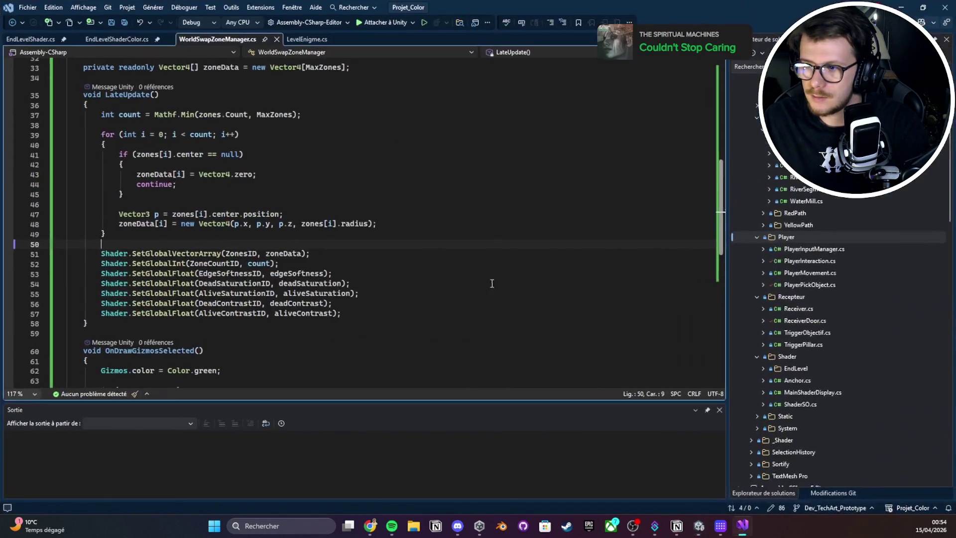
pyautogui.click(909, 9)
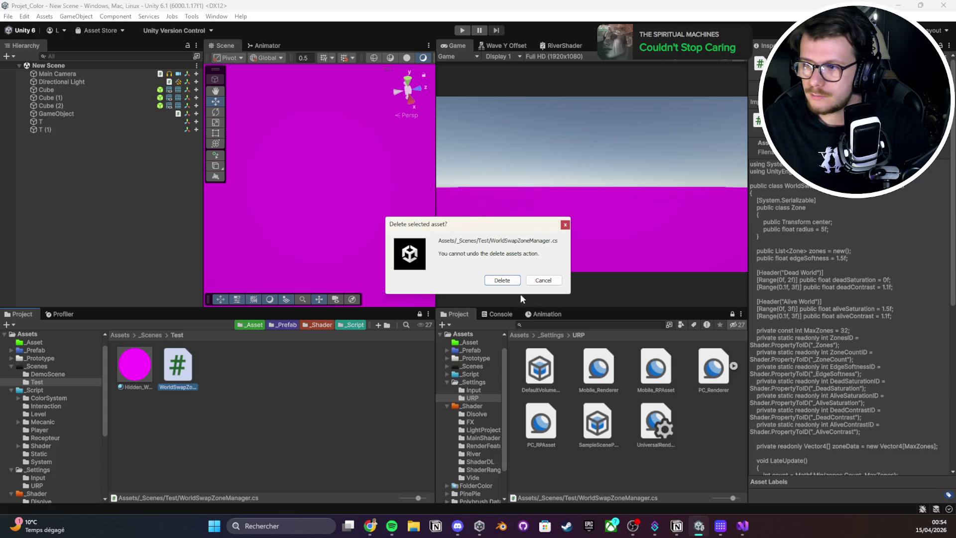
pyautogui.click(502, 281)
pyautogui.hotkey('alt', 'Tab')
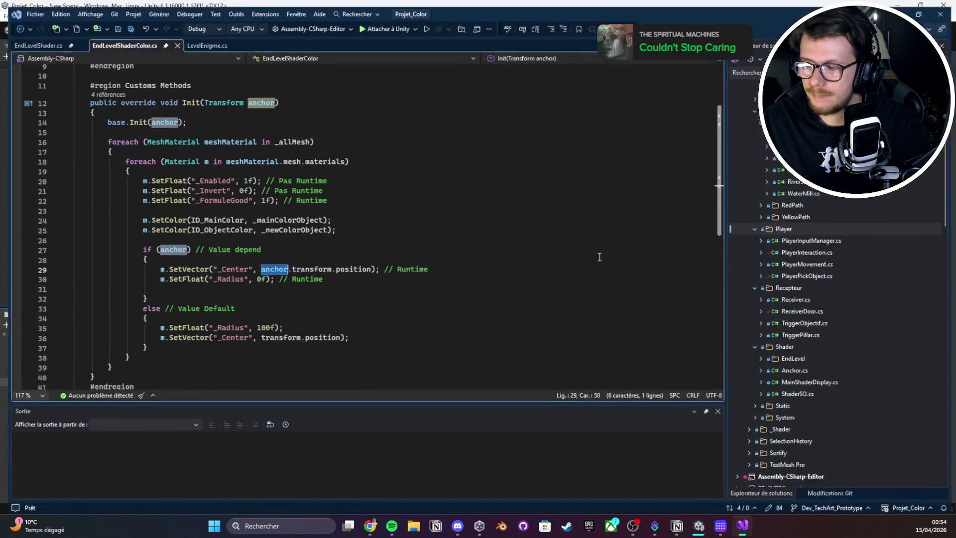
pyautogui.click(900, 7)
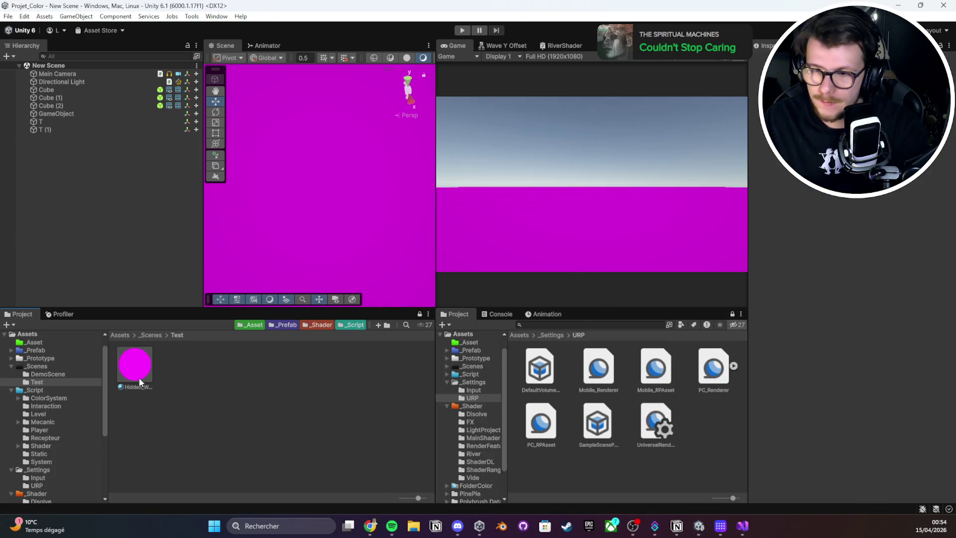
# - Delete the Hidden_WorldSwapZones material, leaving the Test folder empty
pyautogui.press('Delete')
pyautogui.click(562, 280)
pyautogui.click(133, 388)
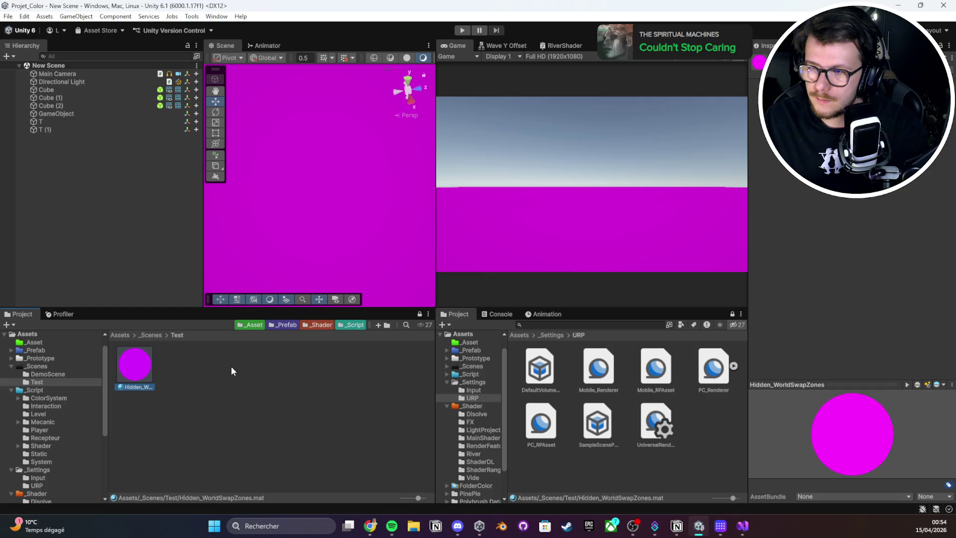
pyautogui.press('Delete')
pyautogui.press('Return')
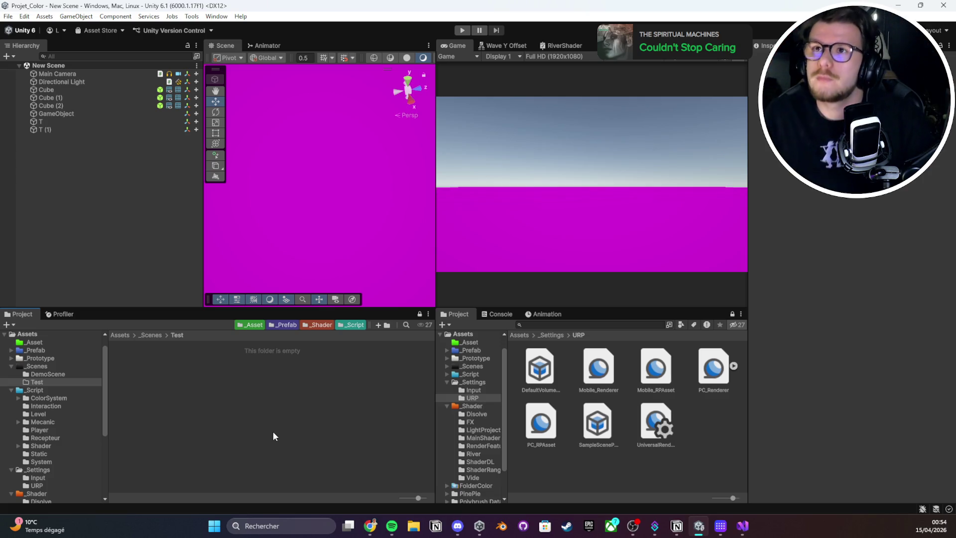
pyautogui.click(713, 368)
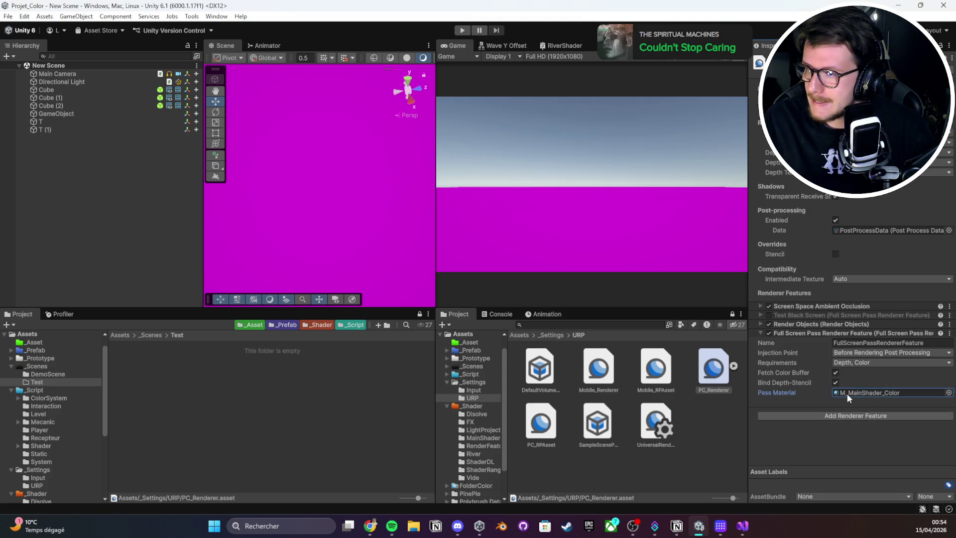
# - Try After Rendering Post Processing as the injection point, then restore Before Rendering Post Processing
pyautogui.click(875, 361)
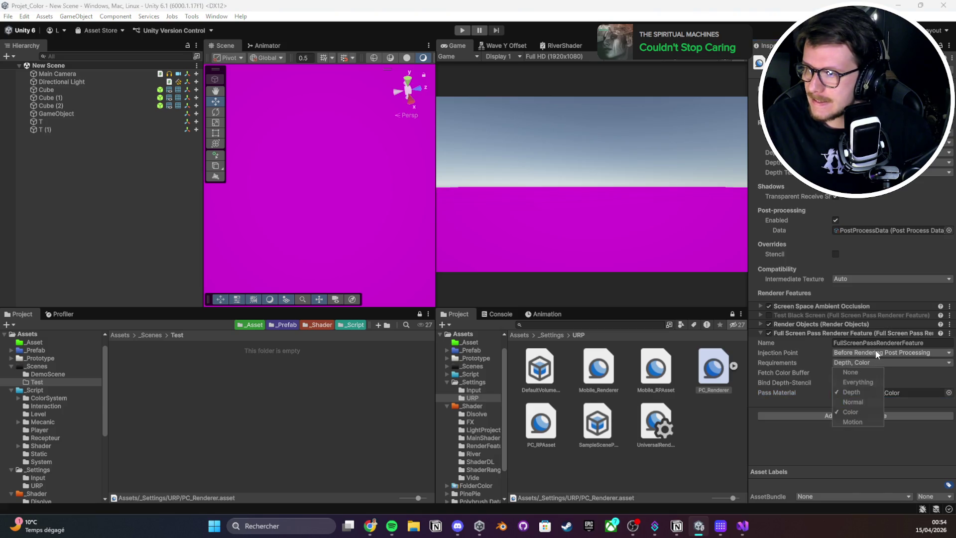
pyautogui.click(876, 350)
pyautogui.click(879, 386)
pyautogui.click(871, 352)
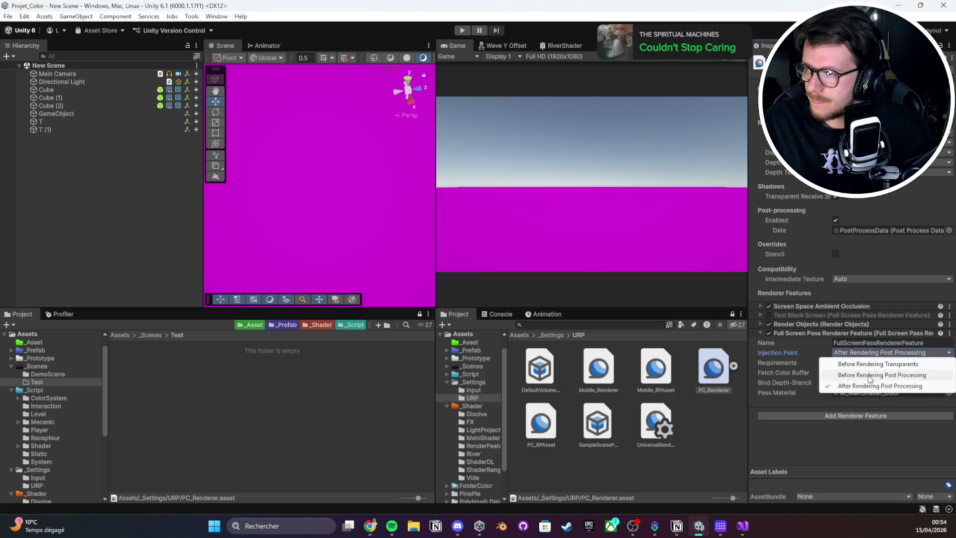
pyautogui.click(881, 375)
pyautogui.moveTo(409, 82)
pyautogui.mouseDown()
pyautogui.moveTo(408, 48)
pyautogui.moveTo(292, 183)
pyautogui.moveTo(358, 145)
pyautogui.moveTo(356, 252)
pyautogui.moveTo(401, 225)
pyautogui.mouseUp()
# - Show the full-screen pass feature's advanced properties and shader pass list, then hide them again
pyautogui.click(773, 334)
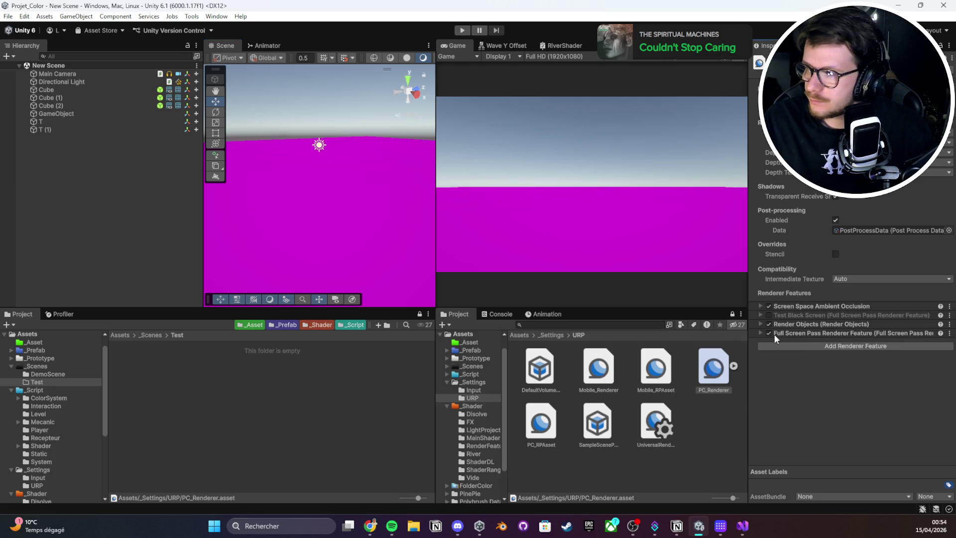
pyautogui.click(775, 333)
pyautogui.rightClick(780, 333)
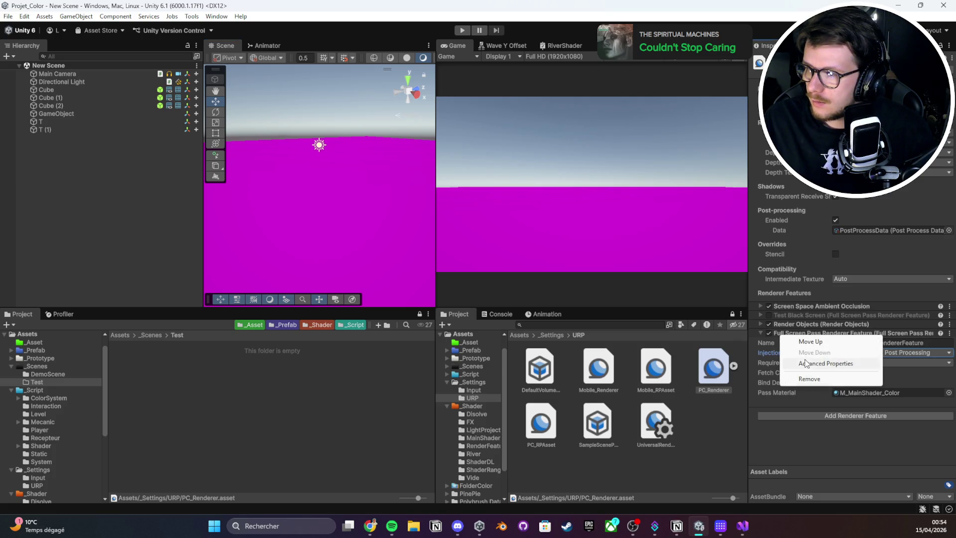
pyautogui.rightClick(822, 327)
pyautogui.rightClick(797, 331)
pyautogui.click(826, 360)
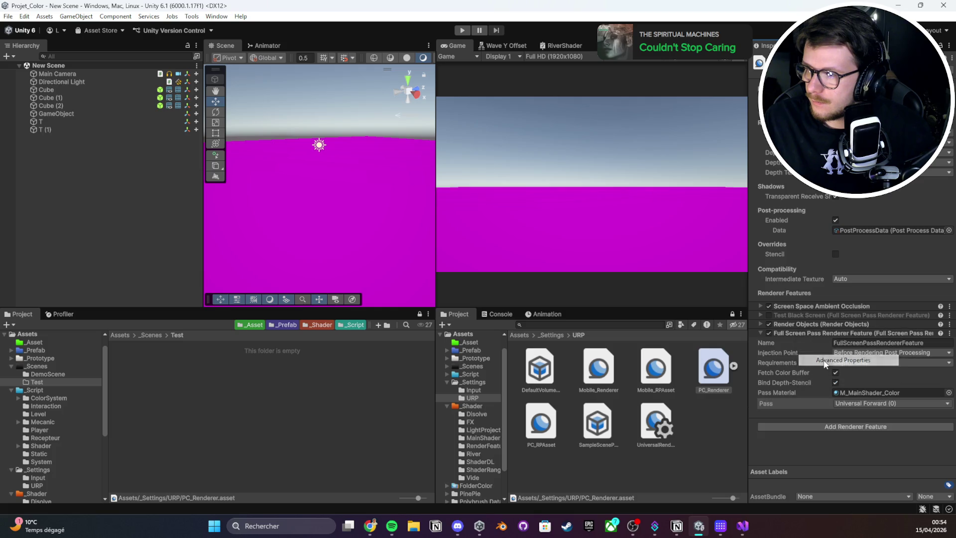
pyautogui.click(840, 405)
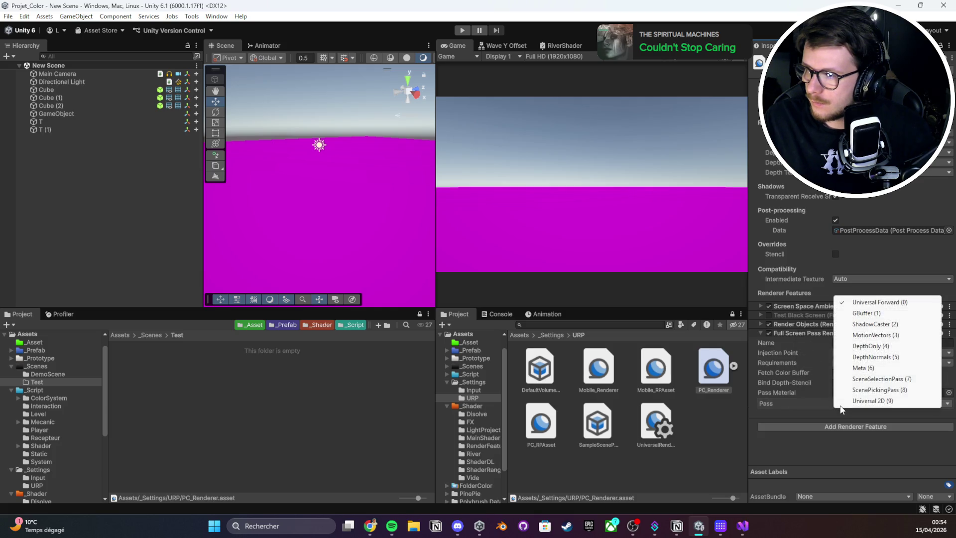
pyautogui.click(837, 443)
pyautogui.rightClick(793, 334)
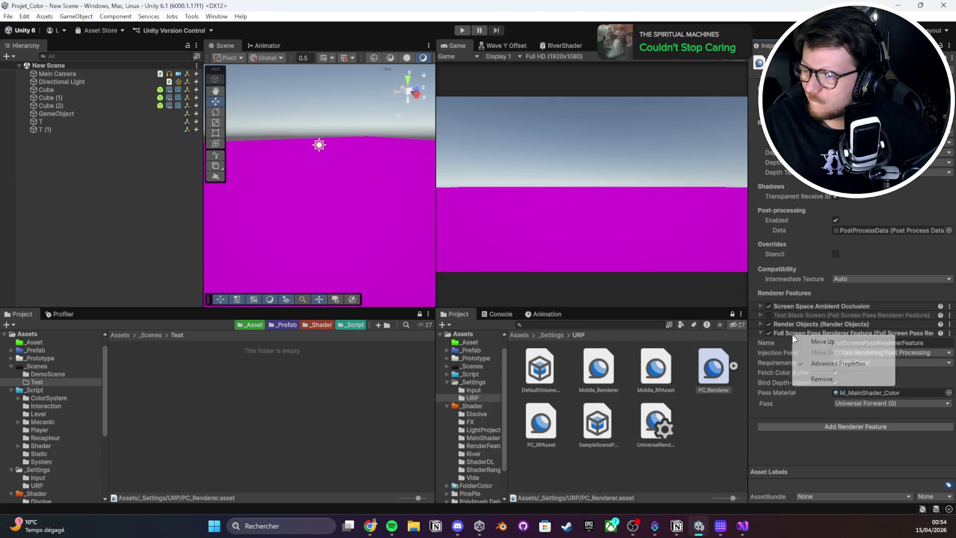
pyautogui.click(827, 363)
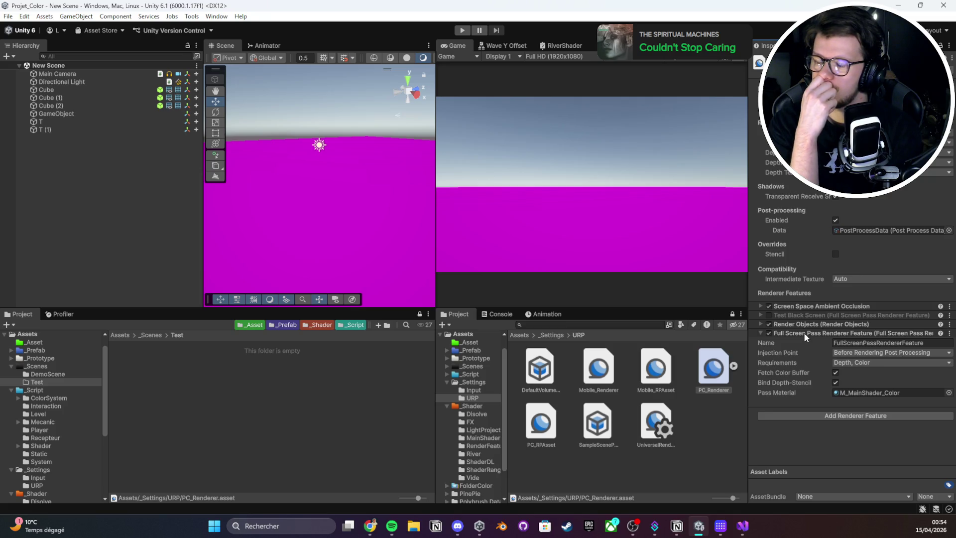
pyautogui.click(207, 433)
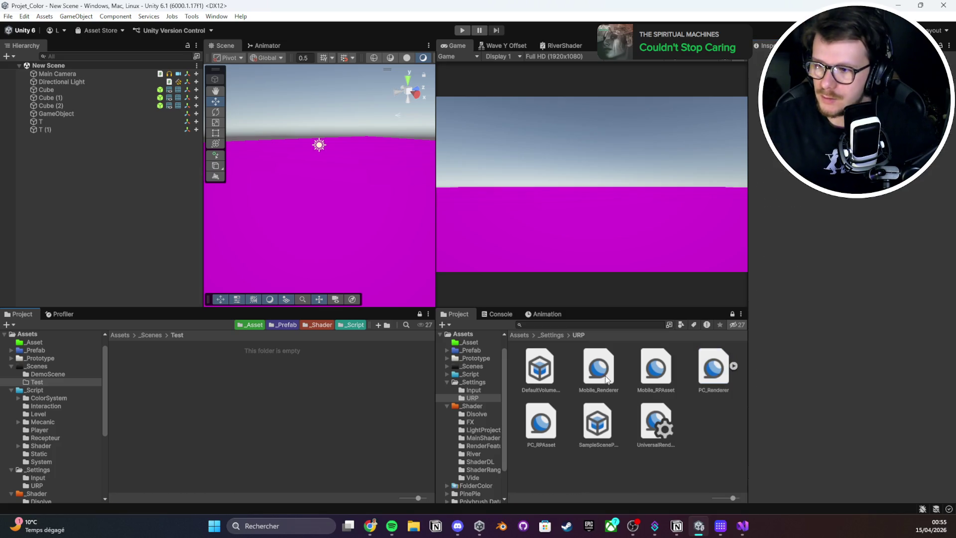
pyautogui.click(719, 392)
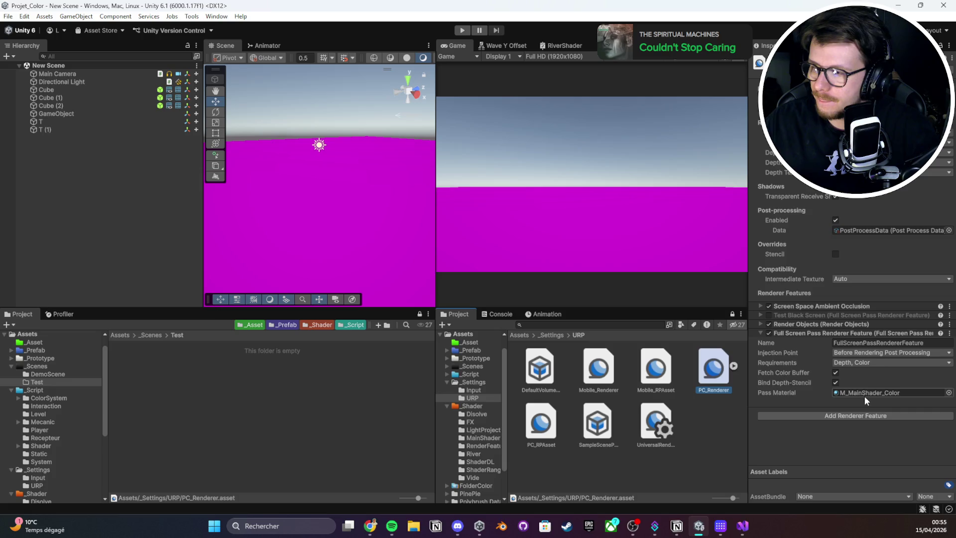
# - Create a New Material in Test and assign it as PC_Renderer's full-screen Pass Material
pyautogui.rightClick(163, 392)
pyautogui.click(192, 148)
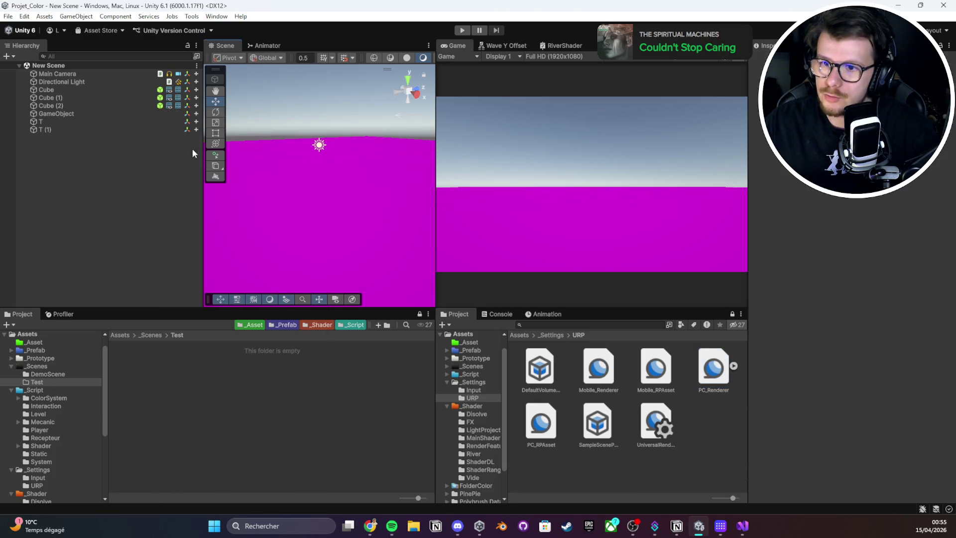
pyautogui.rightClick(170, 398)
pyautogui.moveTo(299, 120)
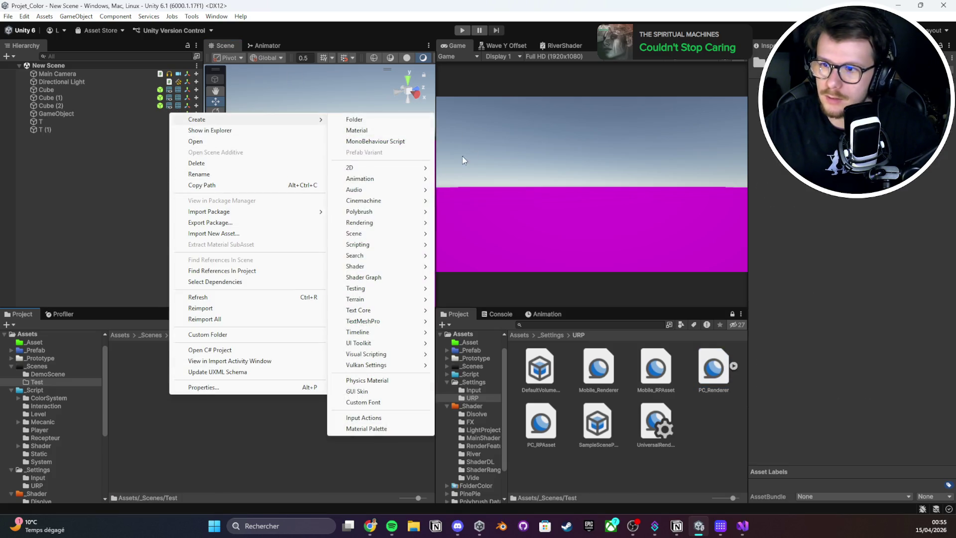
pyautogui.click(380, 130)
pyautogui.click(713, 377)
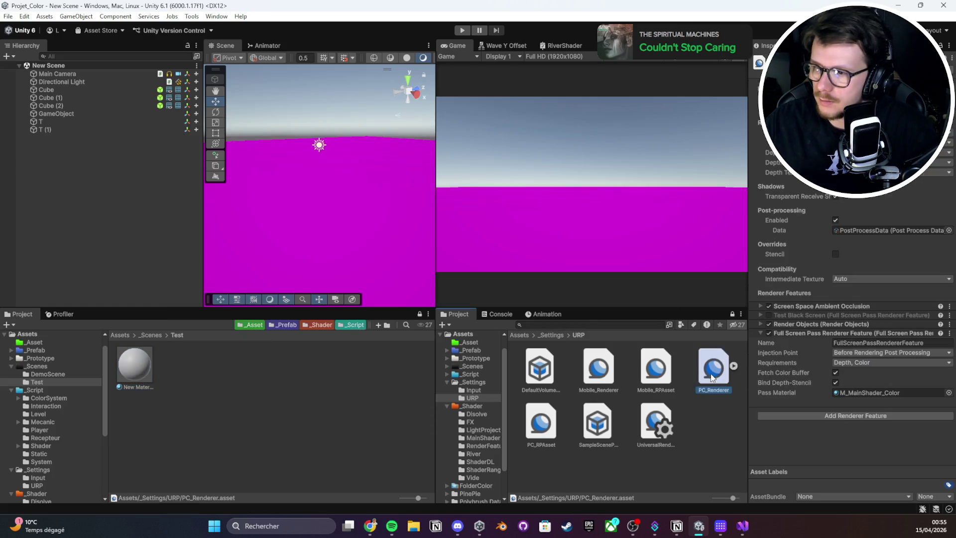
pyautogui.moveTo(134, 366)
pyautogui.mouseDown()
pyautogui.moveTo(866, 393)
pyautogui.moveTo(854, 396)
pyautogui.mouseUp()
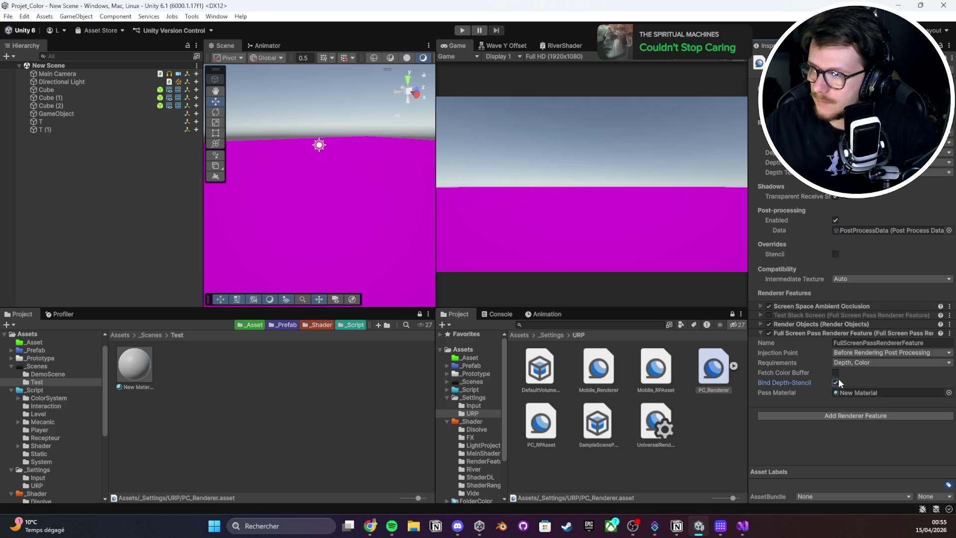
# - Delete New Material, leaving the Test folder empty again
pyautogui.click(131, 374)
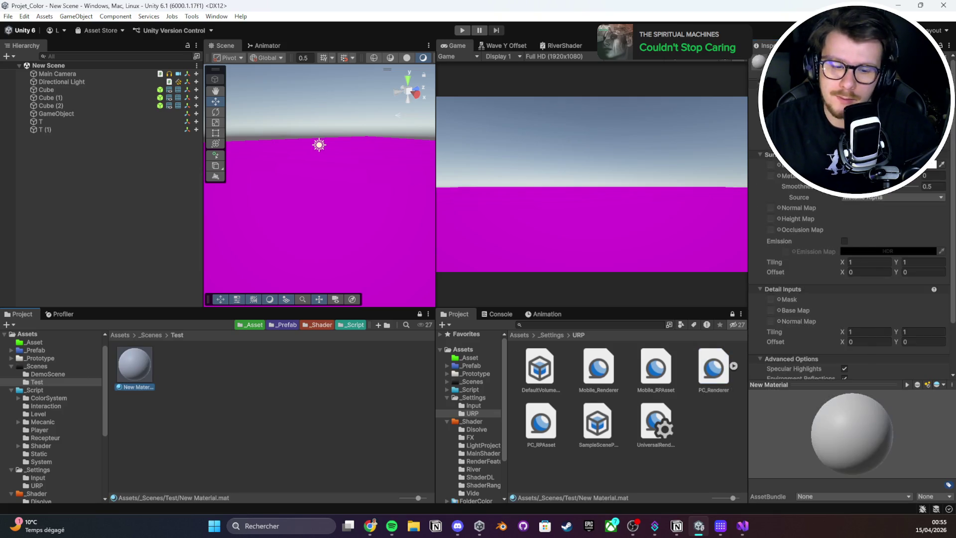
pyautogui.hotkey('alt', 'Tab')
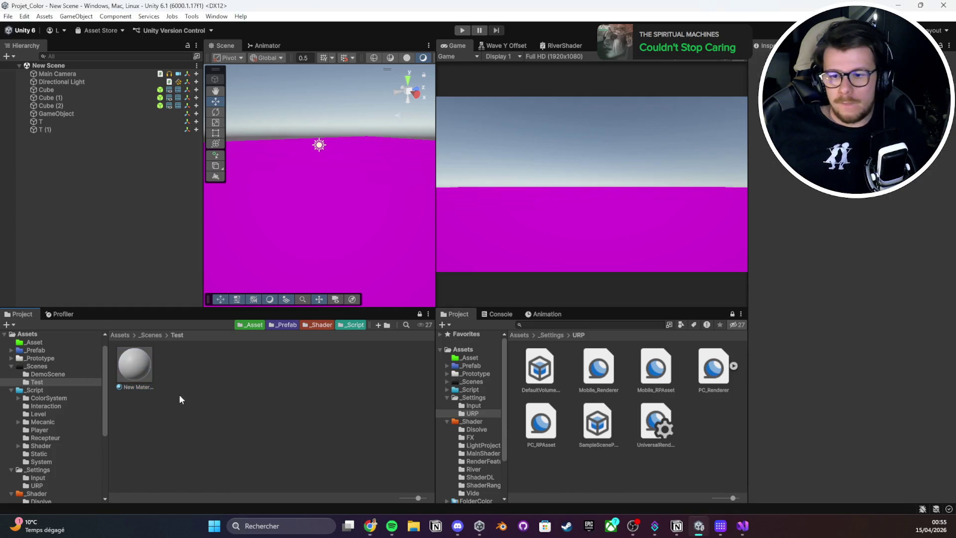
pyautogui.press('Delete')
pyautogui.click(493, 280)
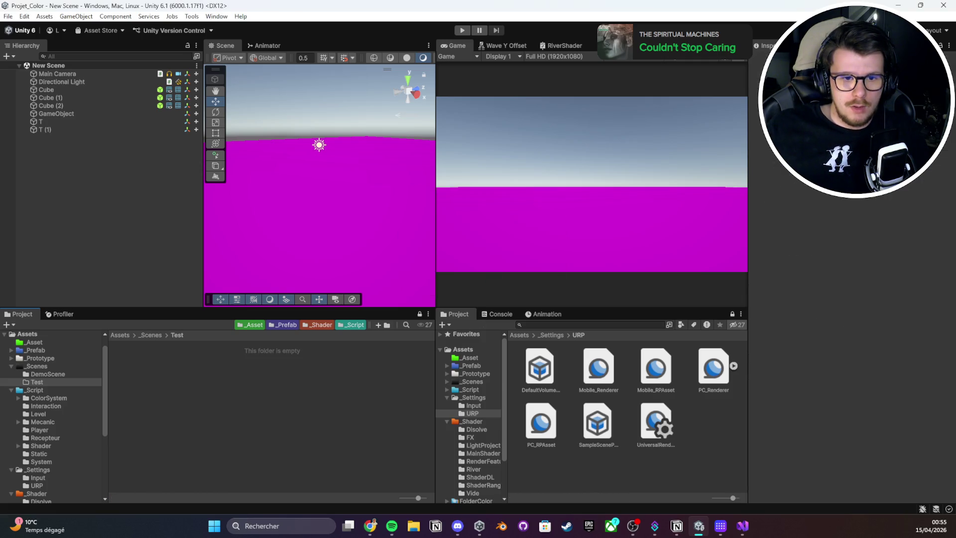
pyautogui.hotkey('alt', 'Tab')
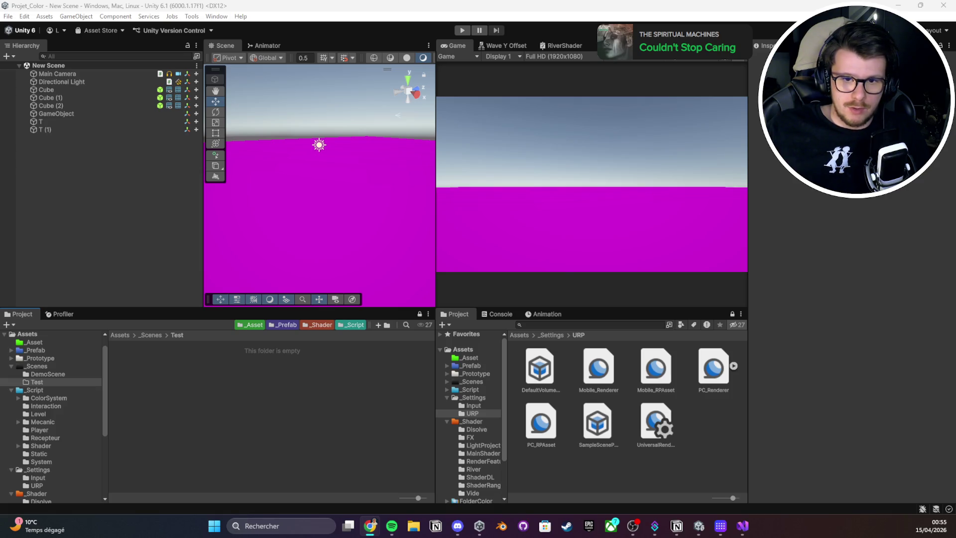
# - Create a MonoBehaviour script in Test named WorldSwapZoneManager
pyautogui.rightClick(228, 373)
pyautogui.moveTo(299, 215)
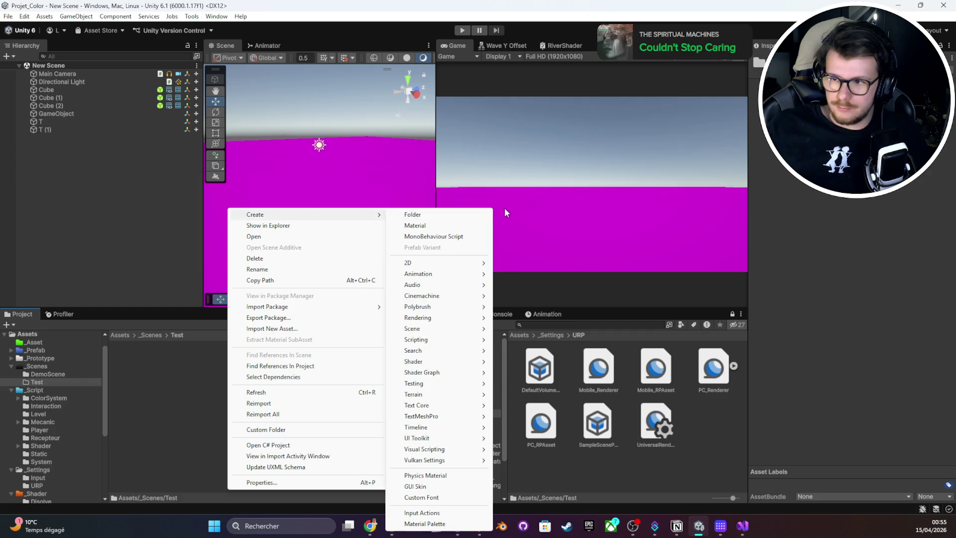
pyautogui.click(446, 235)
pyautogui.write('W')
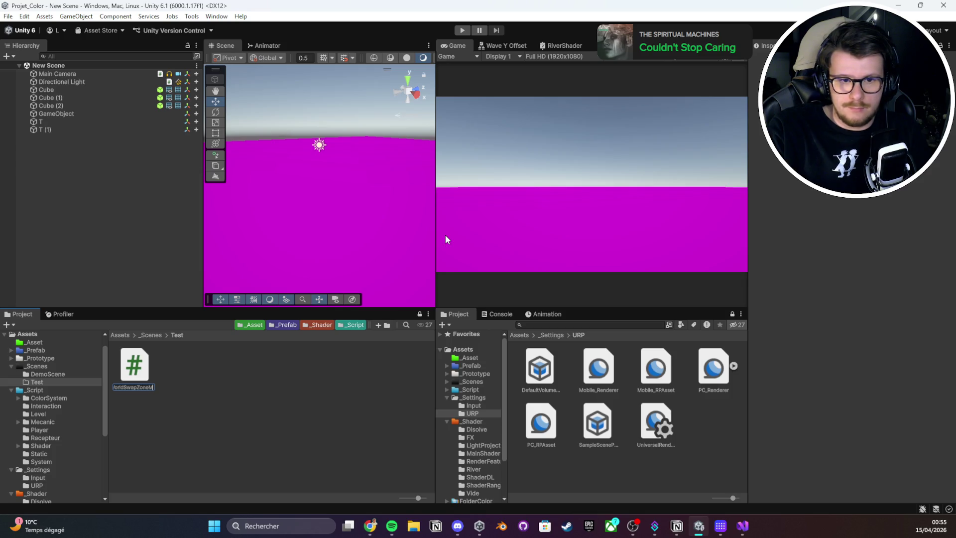
pyautogui.press('Return')
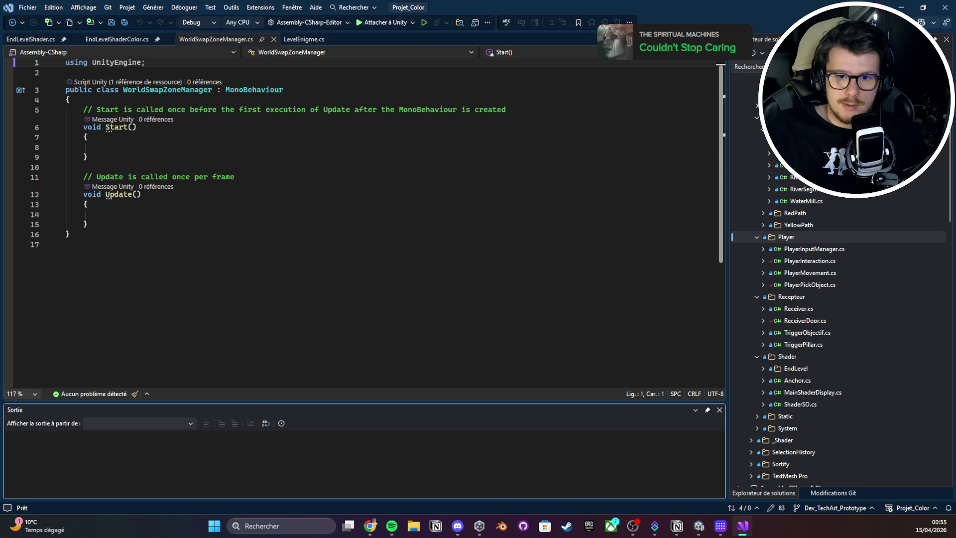
# - Pin WorldSwapZoneManager.cs and close the EndLevelShader, EndLevelShaderColor and LevelEnigme.cs tabs
pyautogui.hotkey('alt', 'Tab')
pyautogui.click(261, 40)
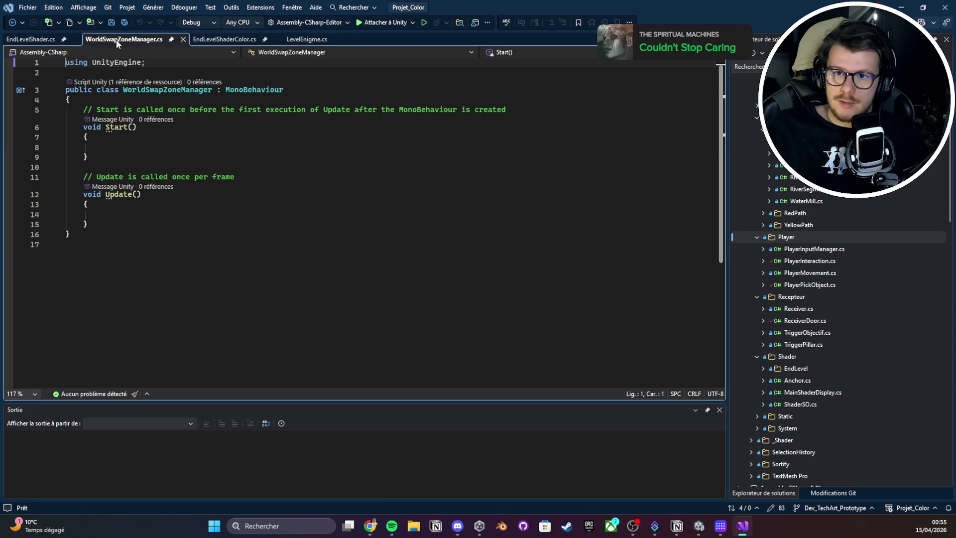
pyautogui.click(139, 39)
pyautogui.click(227, 41)
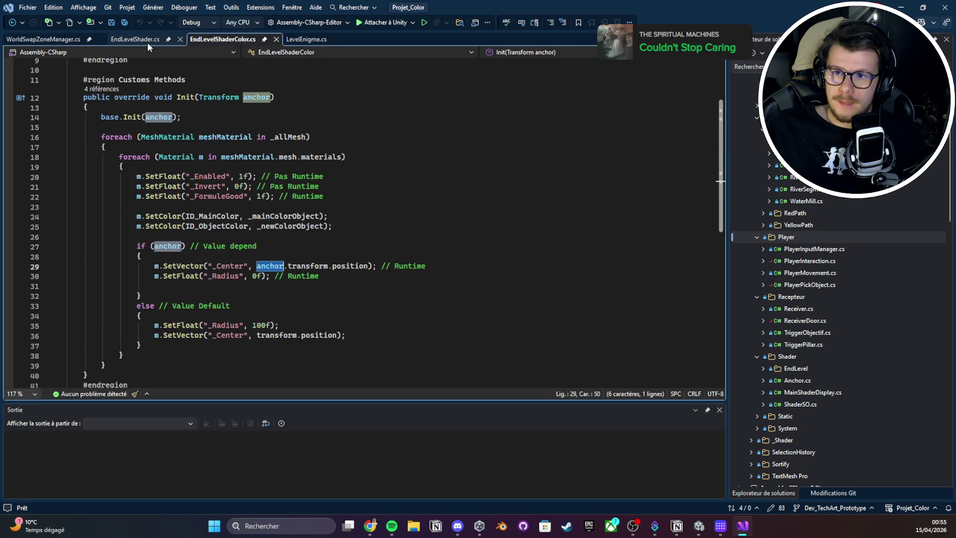
pyautogui.click(148, 43)
pyautogui.middleClick(178, 41)
pyautogui.middleClick(182, 41)
pyautogui.middleClick(176, 41)
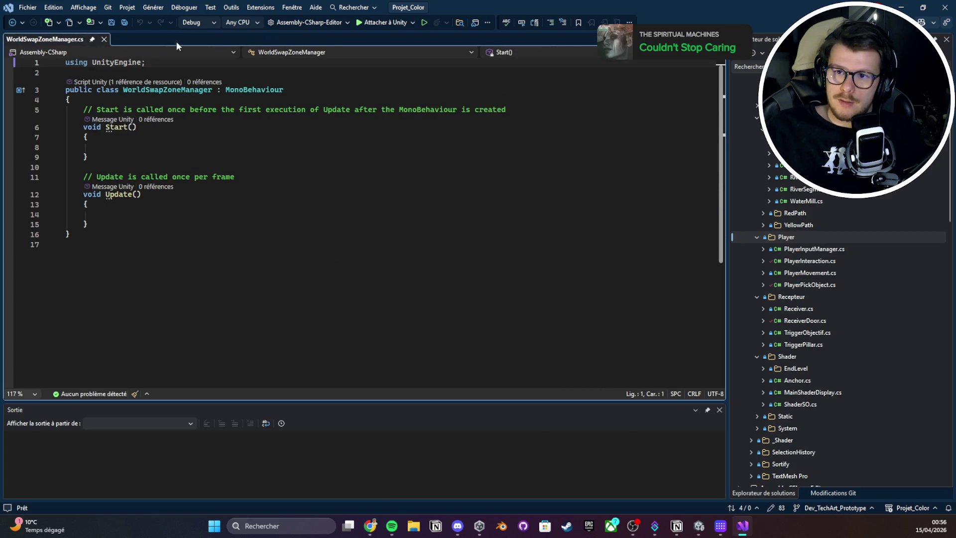
# - Undo a trial paste to keep the script's default template, then return to Unity
pyautogui.hotkey('ctrl', 'a')
pyautogui.hotkey('ctrl', 'v')
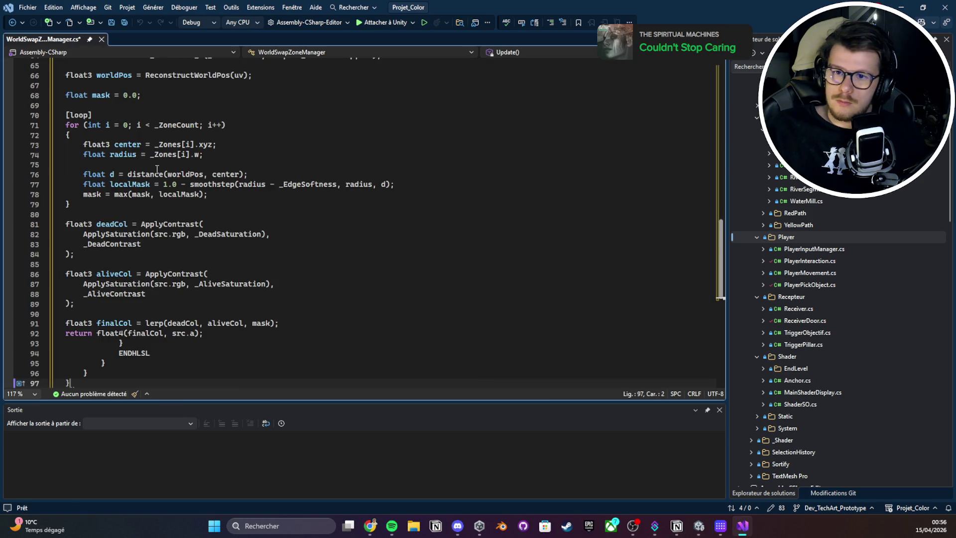
pyautogui.scroll(12, 171, 213)
pyautogui.hotkey('ctrl', 'z')
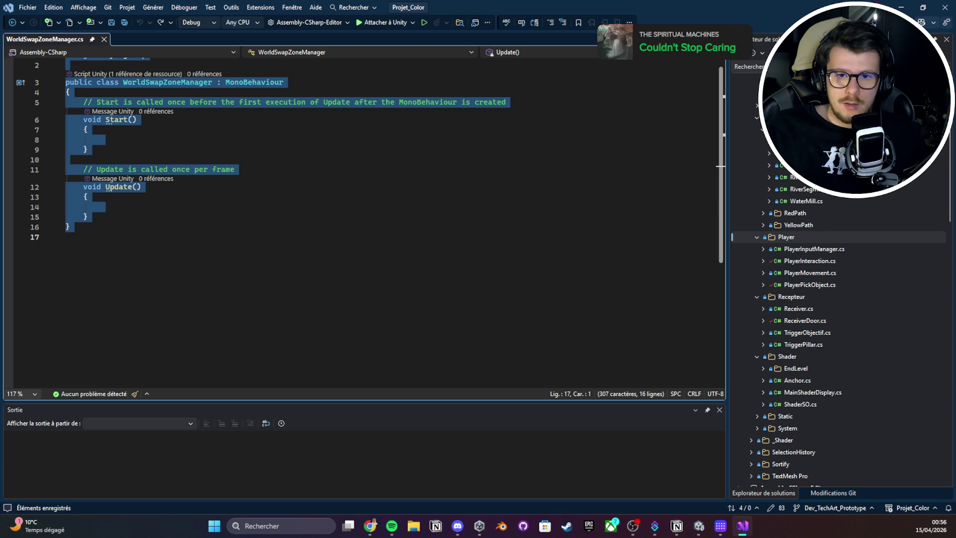
pyautogui.hotkey('alt', 'Tab')
pyautogui.click(901, 7)
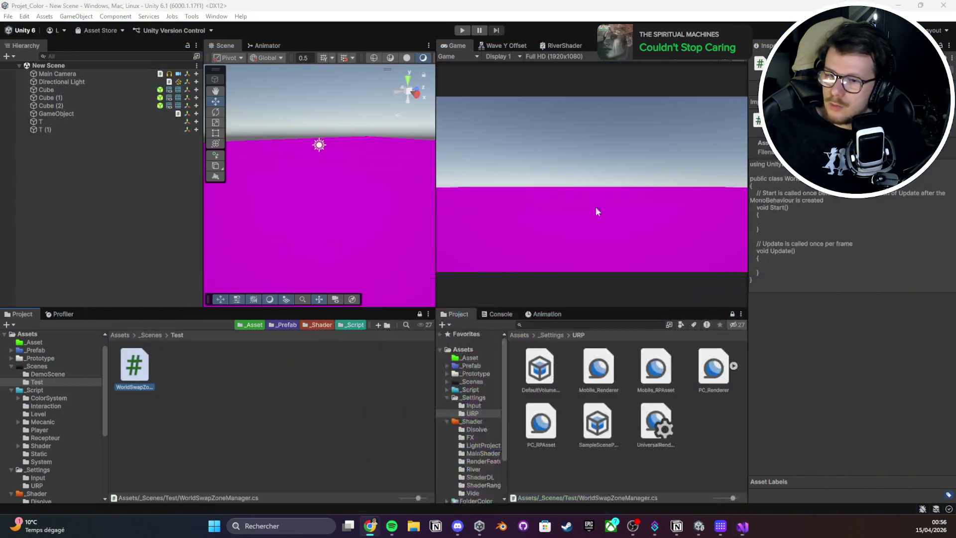
pyautogui.rightClick(173, 418)
# - Create a material in the Test folder by mistake and delete it
pyautogui.moveTo(223, 135)
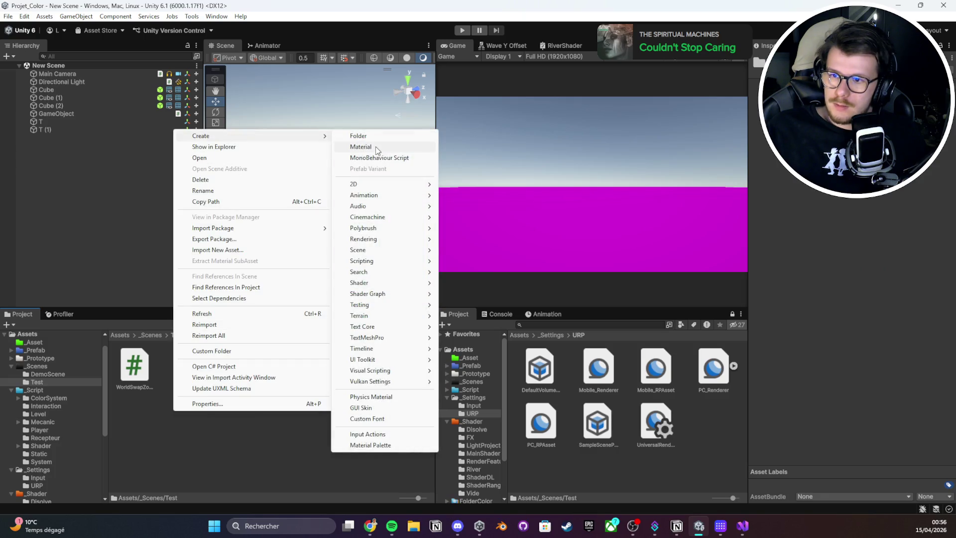
pyautogui.click(376, 146)
pyautogui.press('Delete')
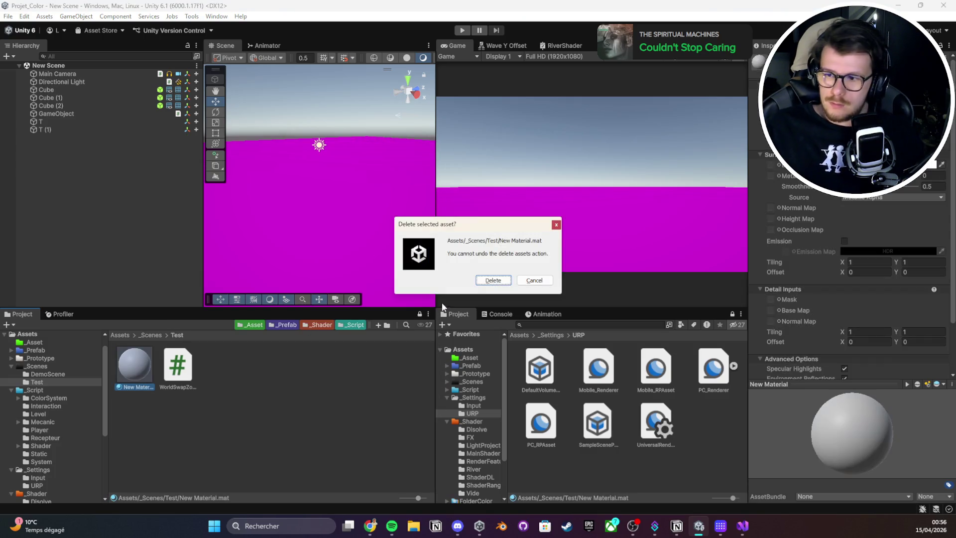
pyautogui.click(493, 280)
# - Create an Unlit Shader in Test named WorldSwapZones and select it
pyautogui.rightClick(171, 450)
pyautogui.moveTo(256, 169)
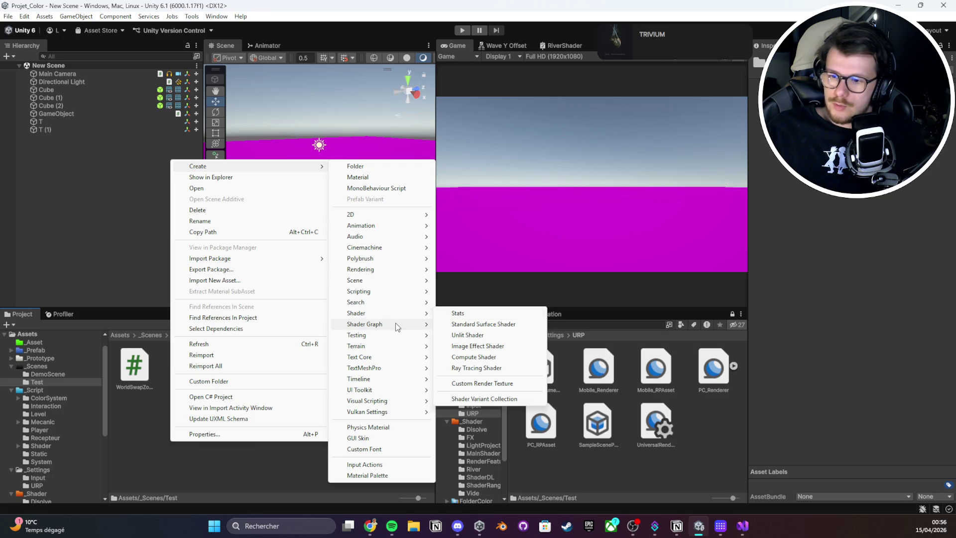
pyautogui.moveTo(396, 323)
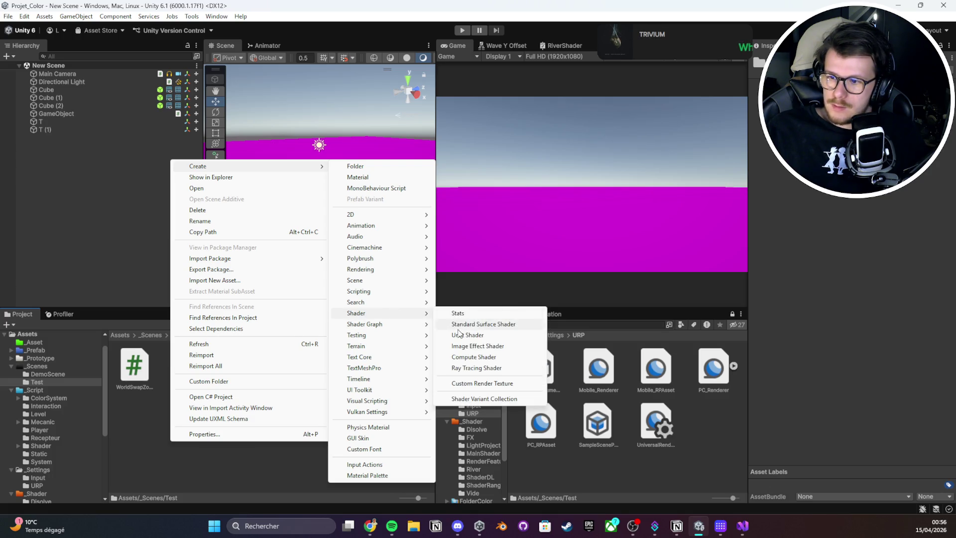
pyautogui.click(453, 338)
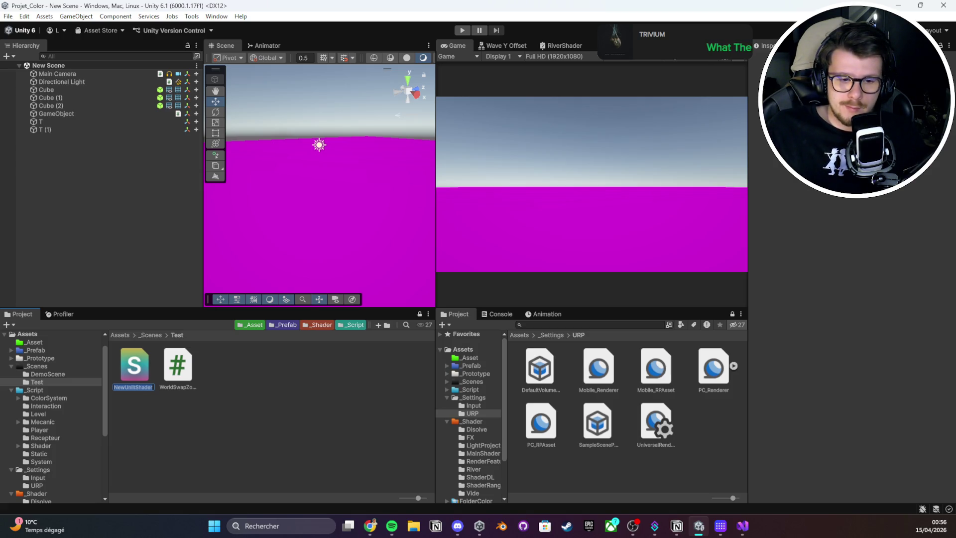
pyautogui.write('WorldSwapZones')
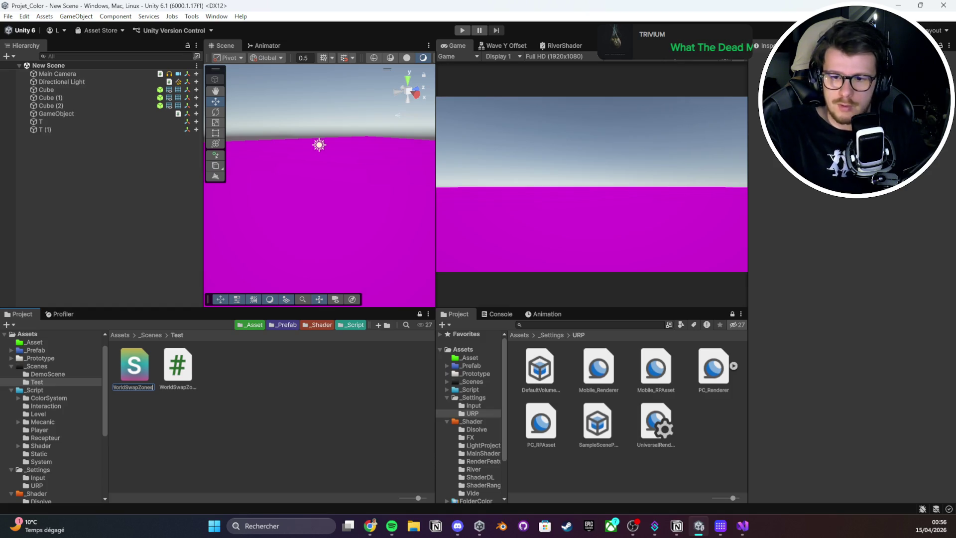
pyautogui.press('Return')
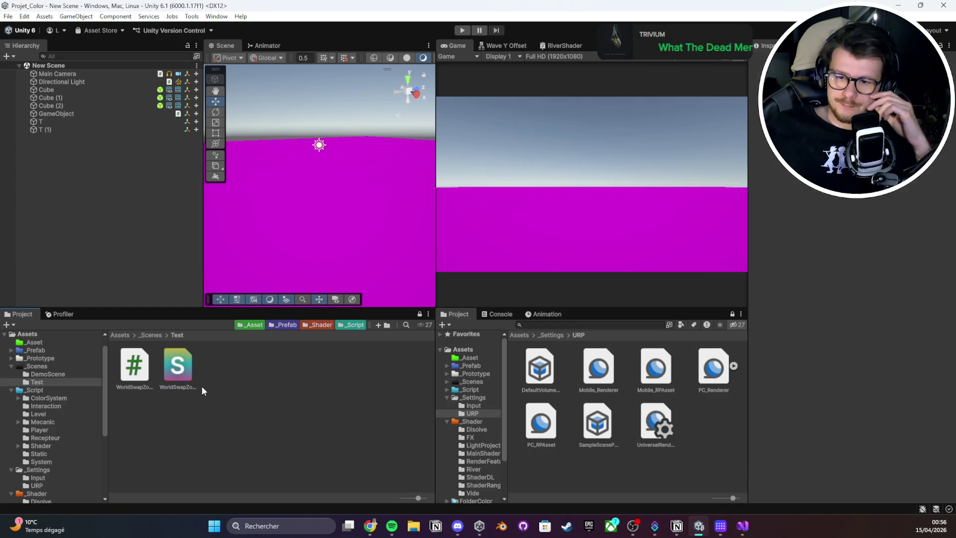
pyautogui.click(175, 375)
# - Open WorldSwapZones.shader in Visual Studio, paste code over it, then undo back to default
pyautogui.doubleClick(175, 376)
pyautogui.click(296, 160)
pyautogui.hotkey('ctrl', 'a')
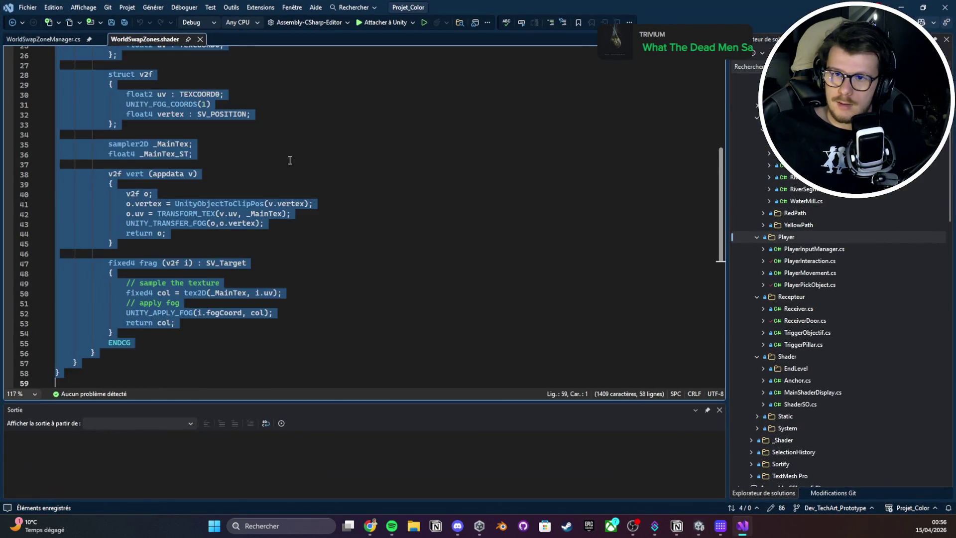
pyautogui.hotkey('ctrl', 'v')
pyautogui.scroll(13, 306, 230)
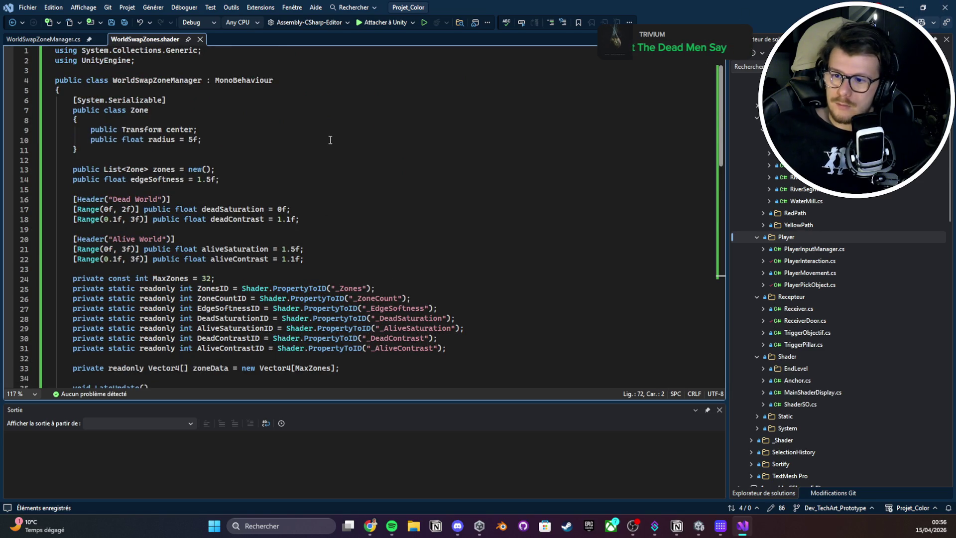
pyautogui.scroll(-10, 330, 139)
pyautogui.hotkey('ctrl', 'z')
# - Paste the zone manager code into WorldSwapZoneManager.cs and the new shader code into WorldSwapZones.shader
pyautogui.click(53, 43)
pyautogui.hotkey('ctrl', 'a')
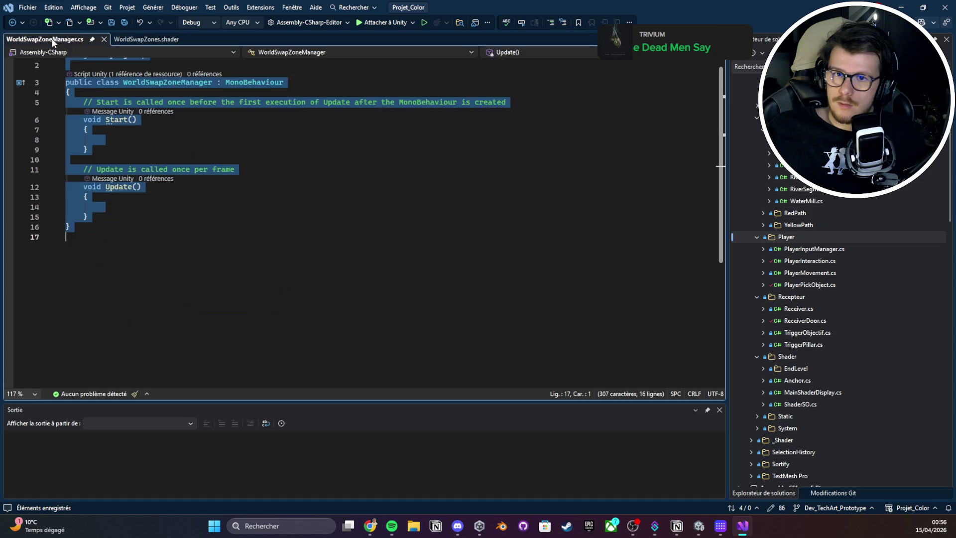
pyautogui.hotkey('ctrl', 'v')
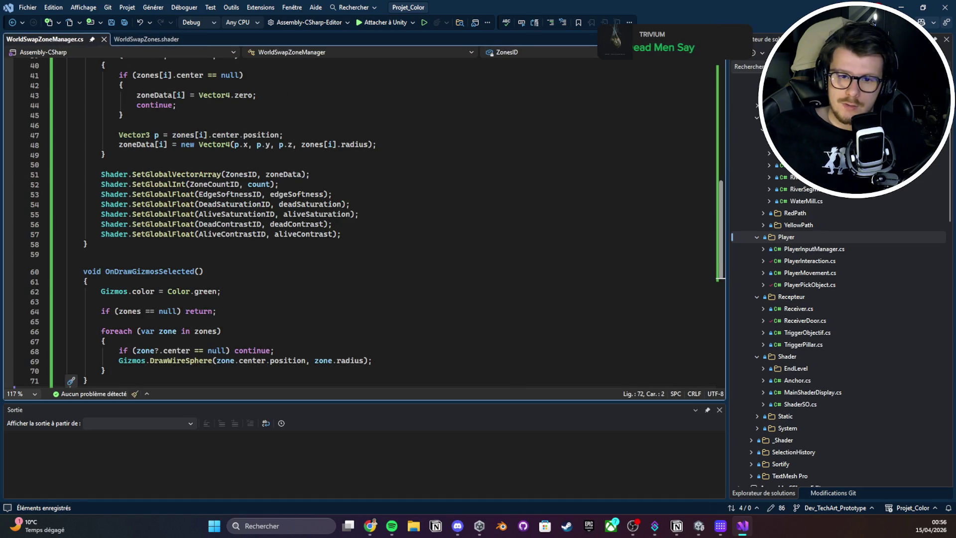
pyautogui.click(144, 38)
pyautogui.hotkey('ctrl', 'a')
pyautogui.hotkey('ctrl', 'v')
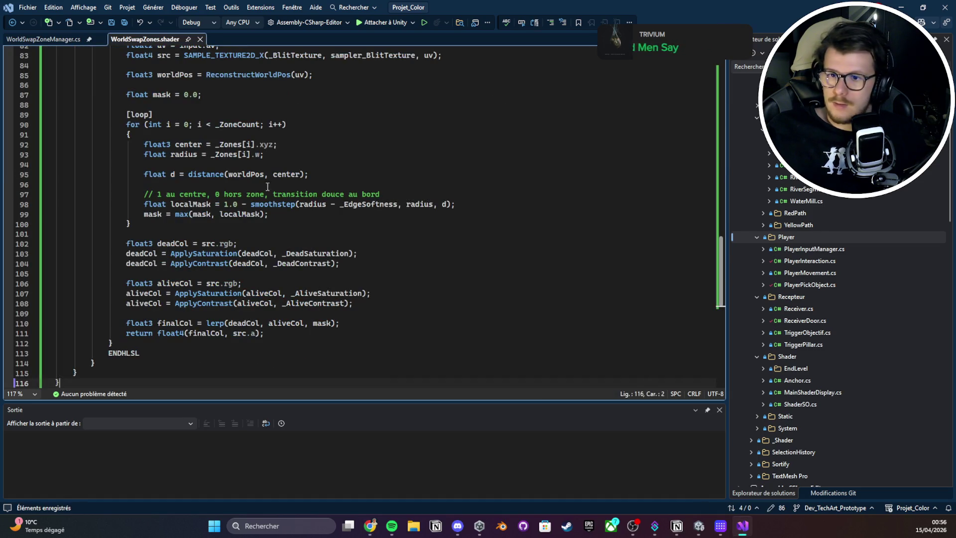
pyautogui.click(905, 6)
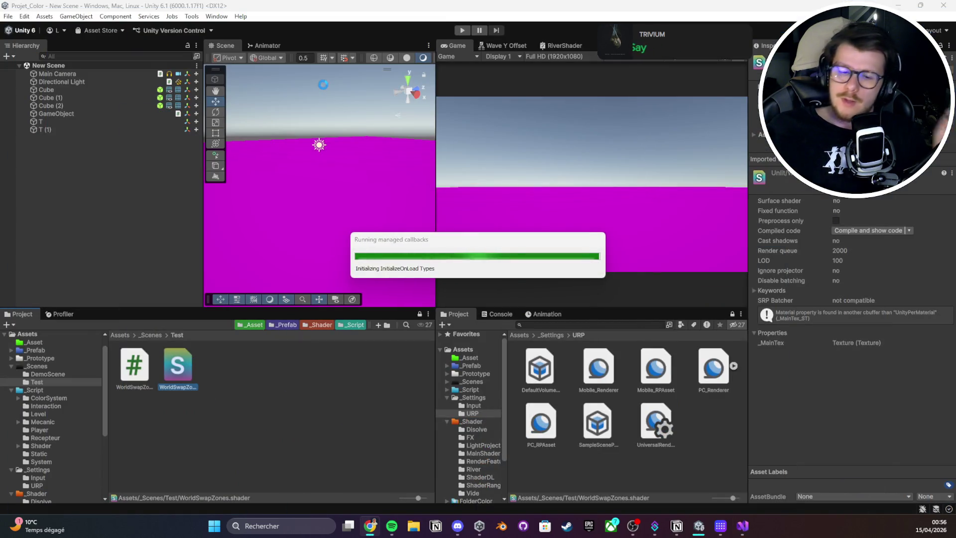
# - Create the Hidden_WorldSwapZones material from the WorldSwapZones shader in Test
pyautogui.rightClick(303, 413)
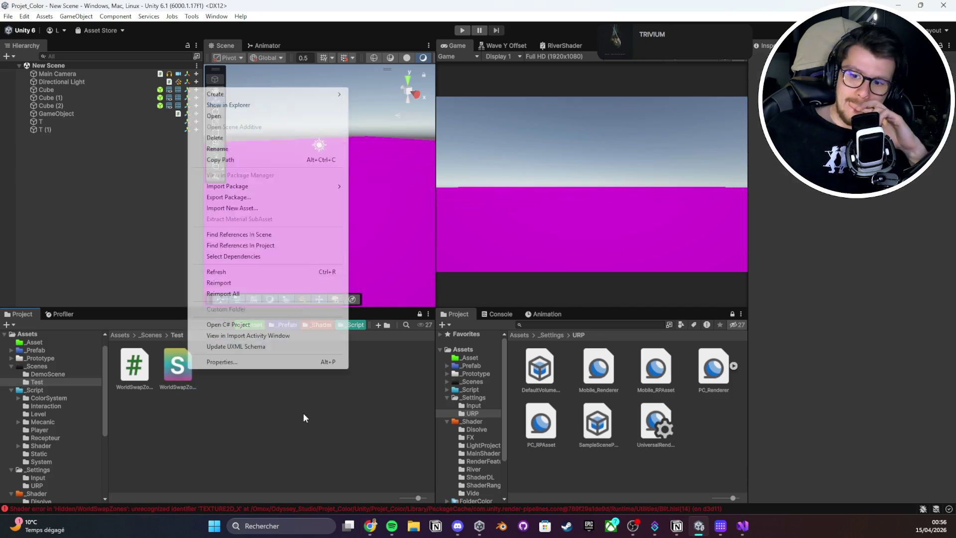
pyautogui.moveTo(271, 94)
pyautogui.click(375, 105)
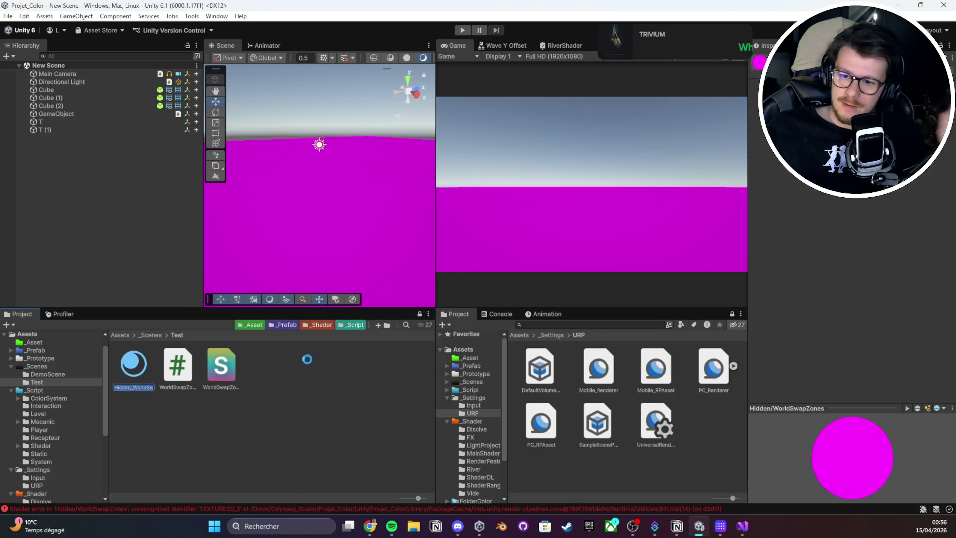
pyautogui.press('Return')
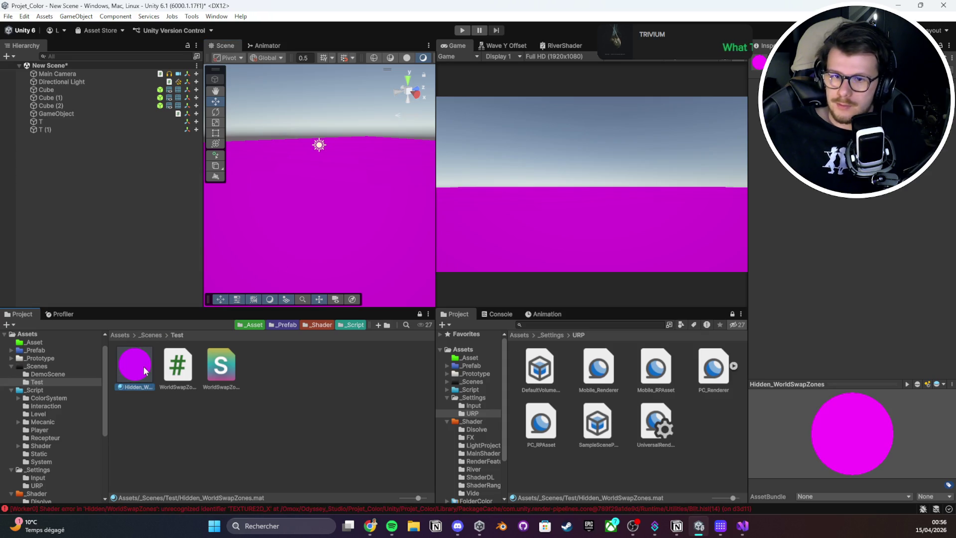
# - Assign Hidden_WorldSwapZones to the three cubes and open the shader's TEXTURE2D_X error in Blit.hlsl
pyautogui.click(70, 128)
pyautogui.click(66, 106)
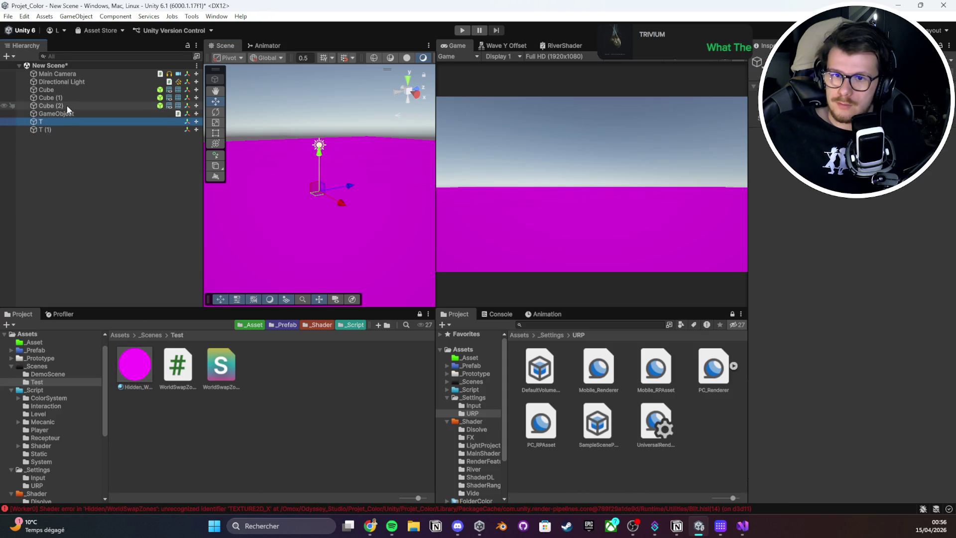
pyautogui.keyDown('shift'); pyautogui.click(66, 90); pyautogui.keyUp('shift')
pyautogui.moveTo(134, 365); pyautogui.dragTo(789, 445)
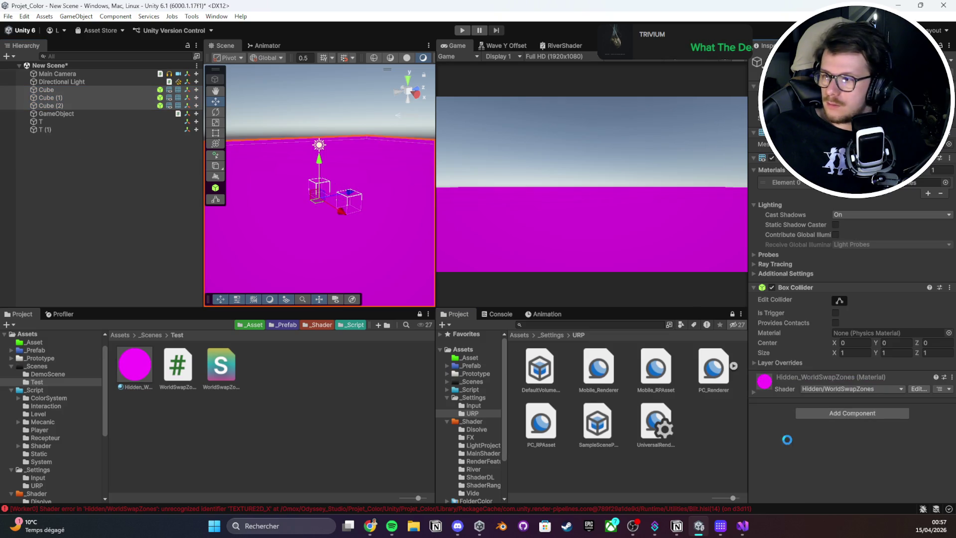
pyautogui.click(220, 366)
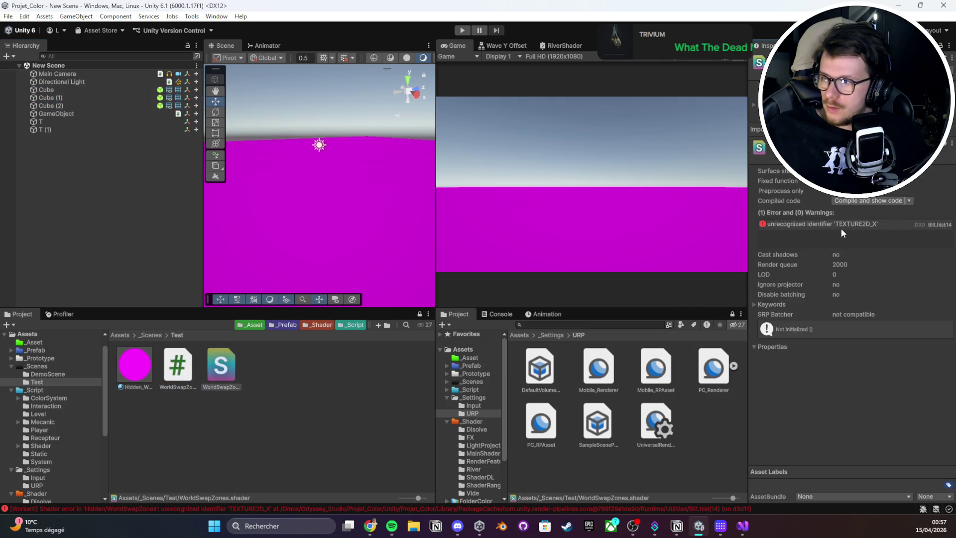
pyautogui.doubleClick(841, 225)
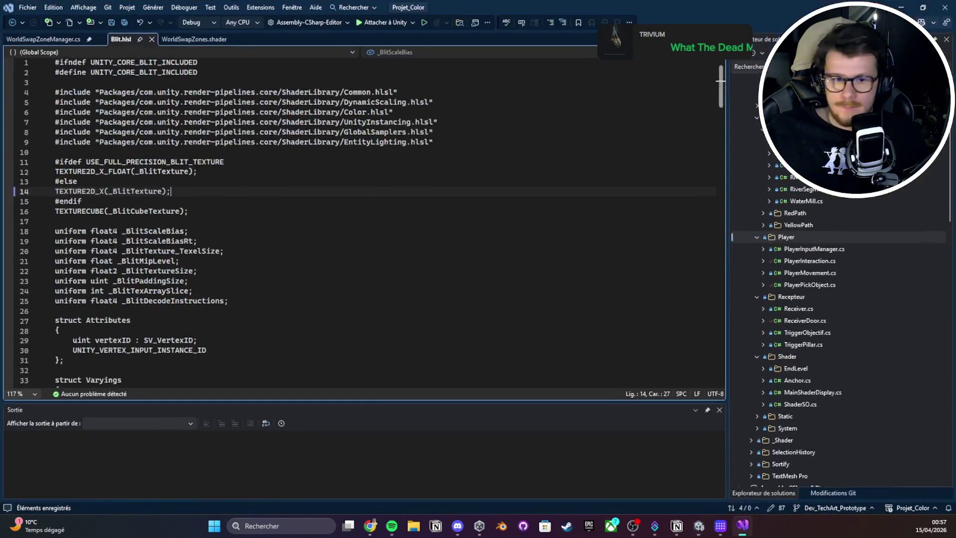
# - Go back to the WorldSwapZones.shader tab in Visual Studio, then bring the Unity editor forward
pyautogui.click(181, 40)
pyautogui.scroll(8, 79, 182)
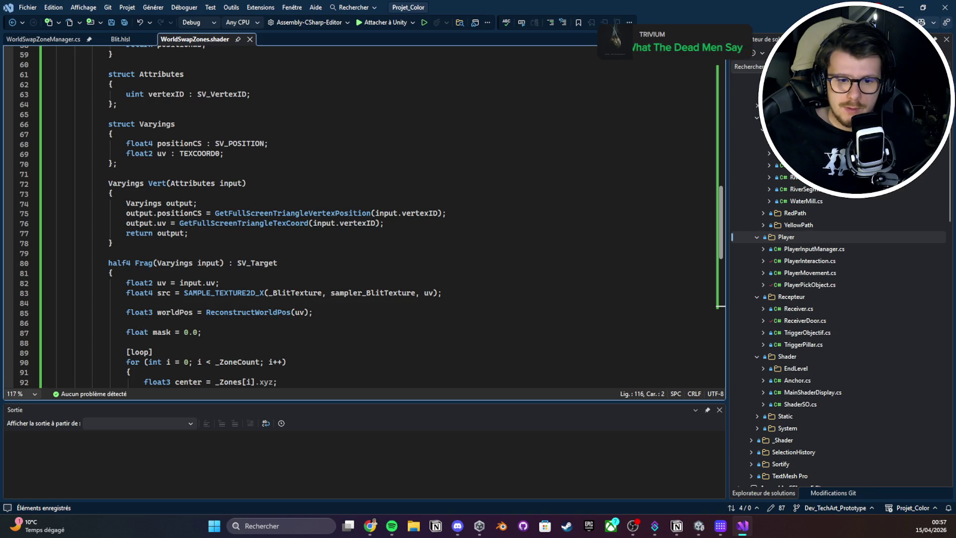
pyautogui.hotkey('ctrl', 'a')
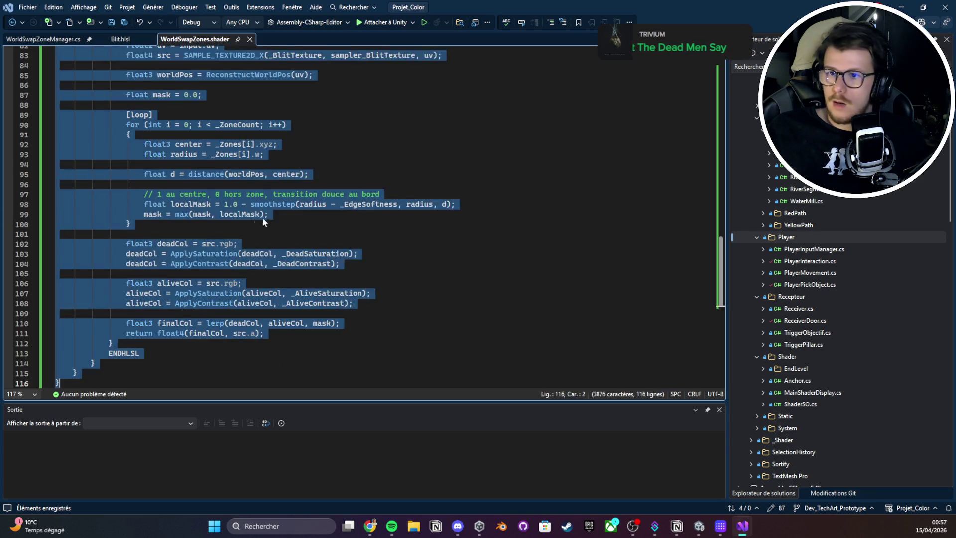
pyautogui.press('Right')
pyautogui.click(922, 8)
pyautogui.click(906, 7)
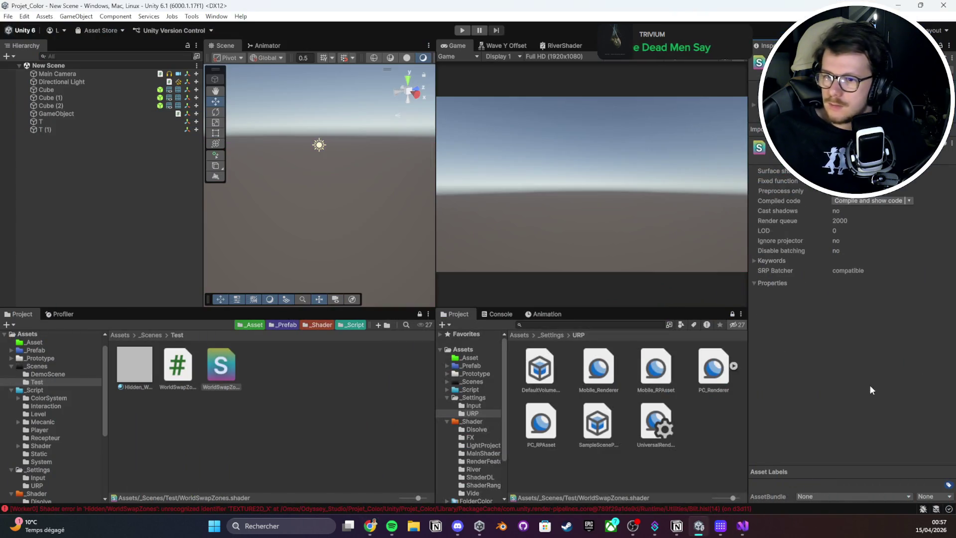
# - Put Hidden_WorldSwapZones into the Pass Material slot of PC_Renderer's Full Screen Pass feature
pyautogui.click(720, 371)
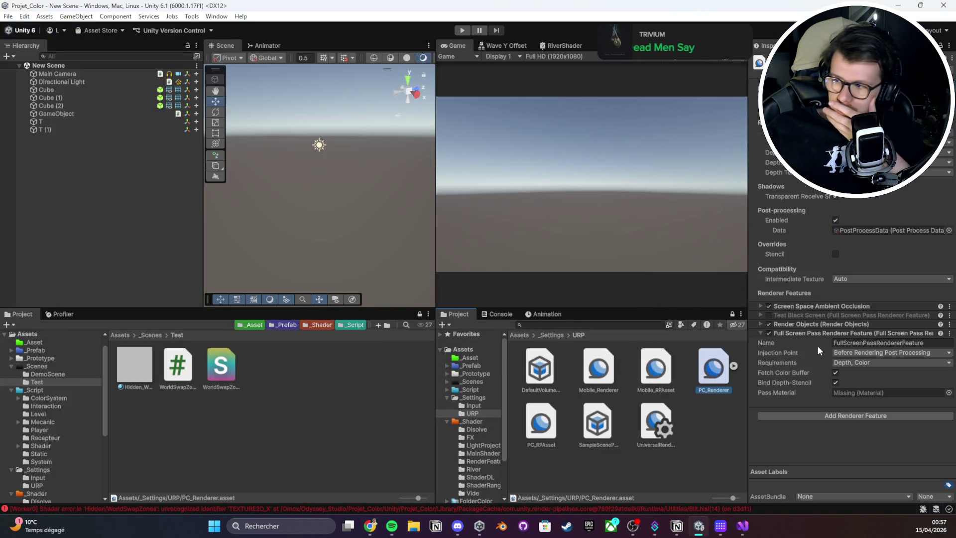
pyautogui.moveTo(135, 366); pyautogui.dragTo(889, 394)
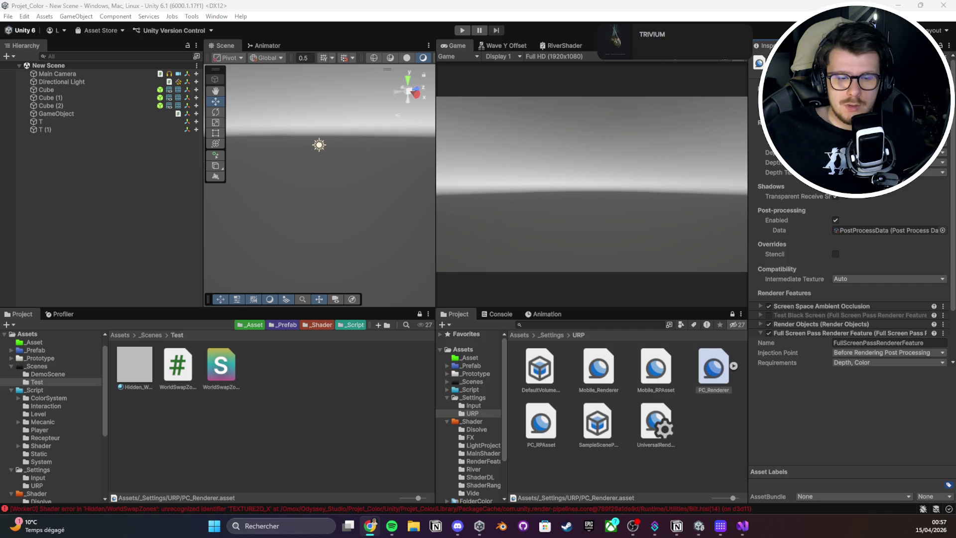
# - Review the shader code in Visual Studio, selecting sampler_LinearClamp on line 64
pyautogui.click(742, 525)
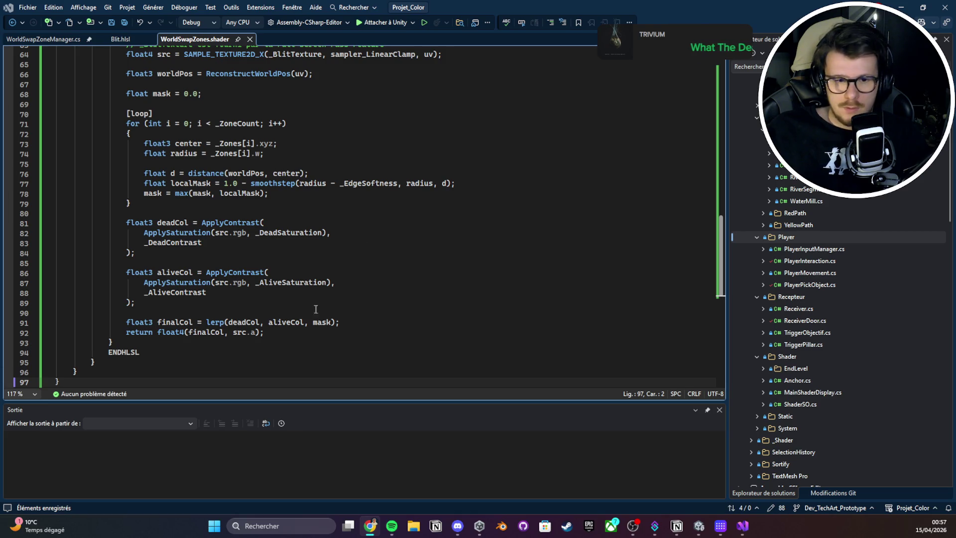
pyautogui.scroll(2, 340, 243)
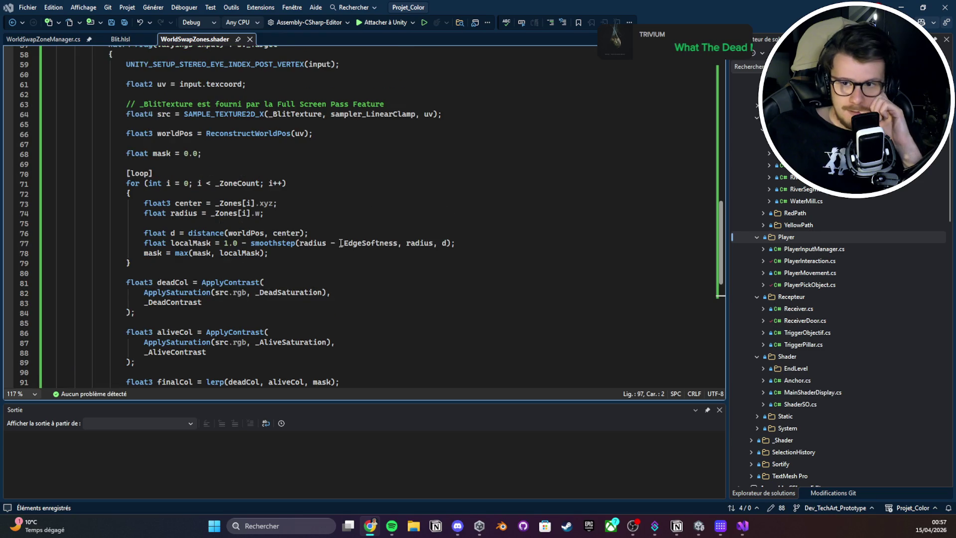
pyautogui.scroll(-2, 343, 242)
pyautogui.scroll(2, 352, 240)
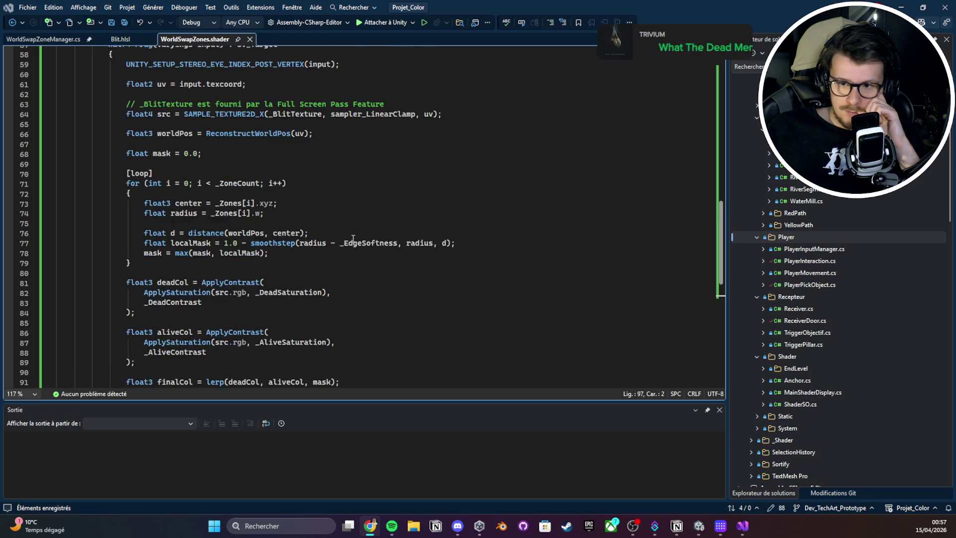
pyautogui.scroll(4, 353, 239)
pyautogui.doubleClick(374, 237)
pyautogui.scroll(2, 399, 209)
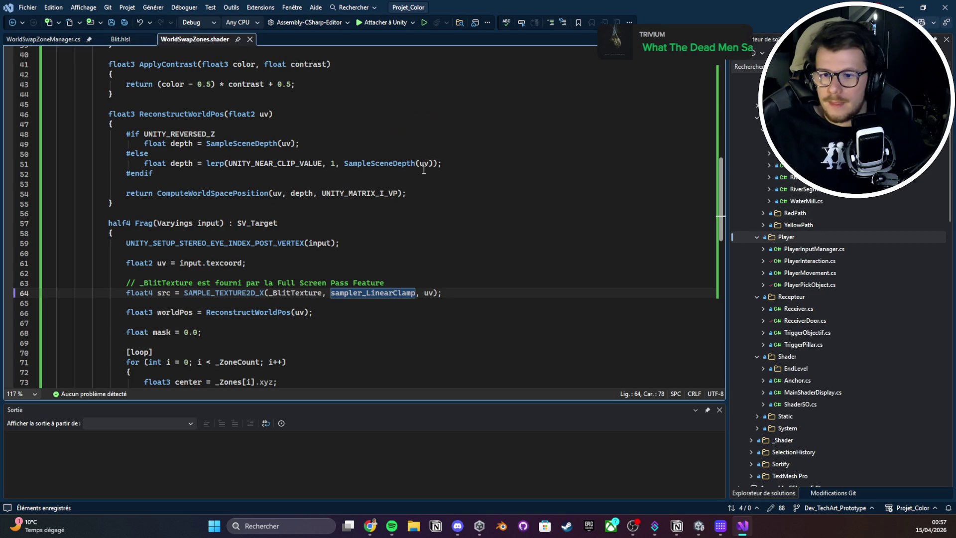
# - Search for 'frag' and limit the search scope to the current document
pyautogui.hotkey('ctrl', 'f')
pyautogui.write('frag')
pyautogui.press('Return')
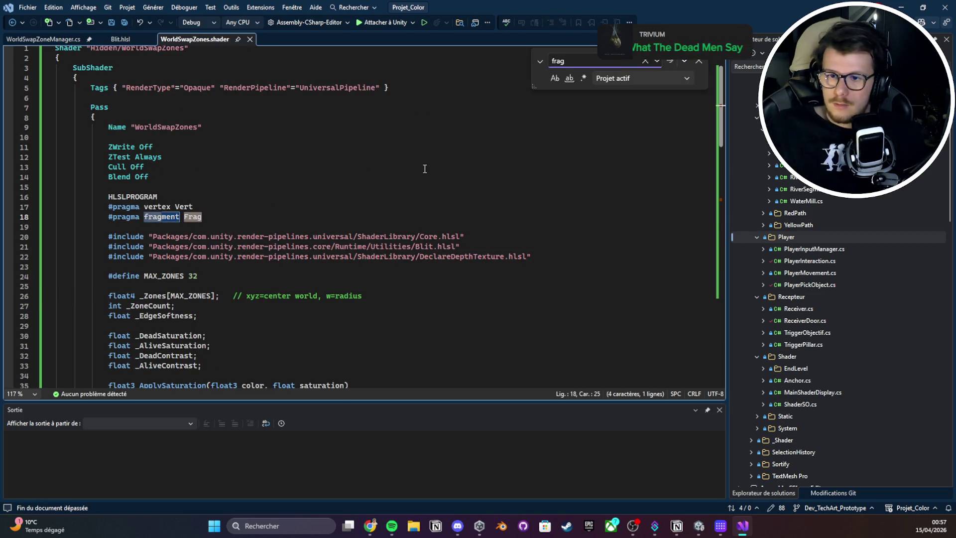
pyautogui.press('Return')
pyautogui.press('Return')
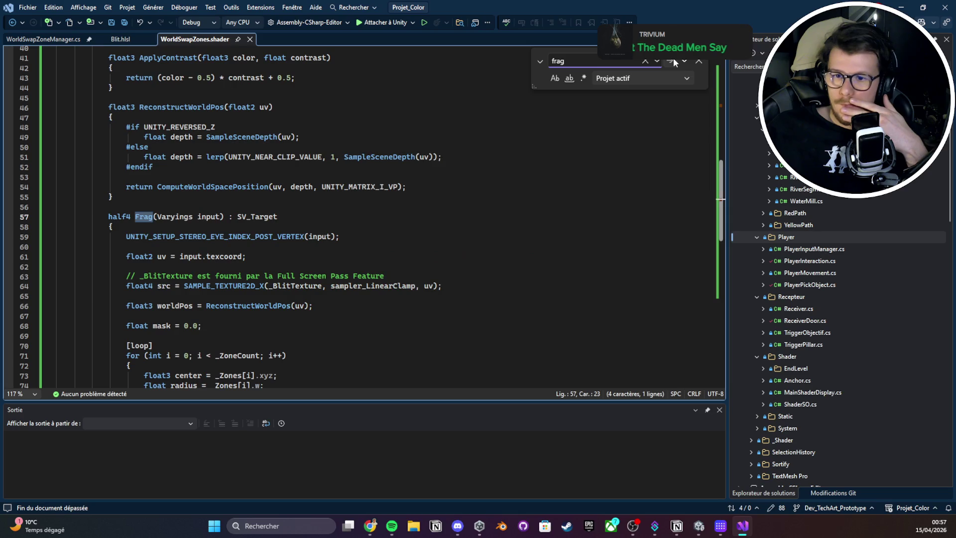
pyautogui.click(674, 61)
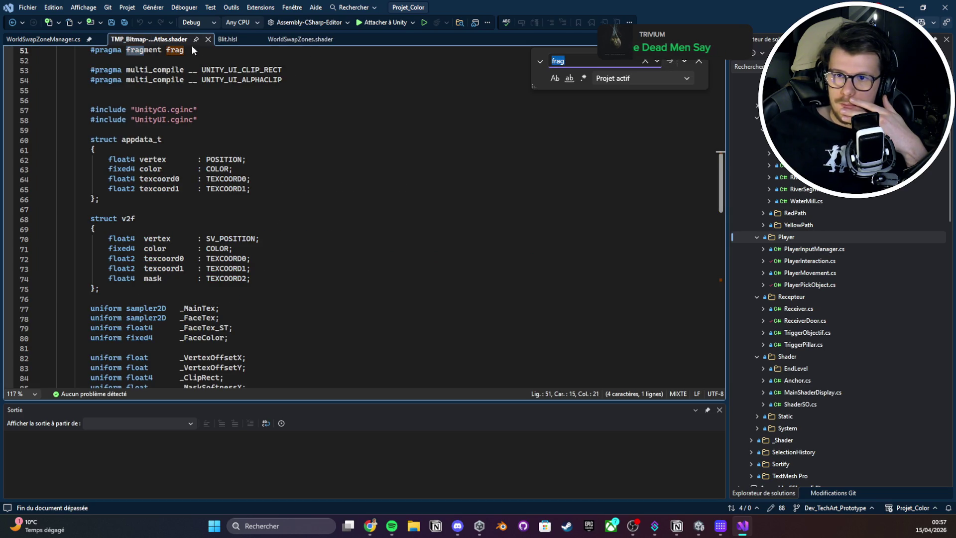
pyautogui.click(657, 78)
pyautogui.click(630, 124)
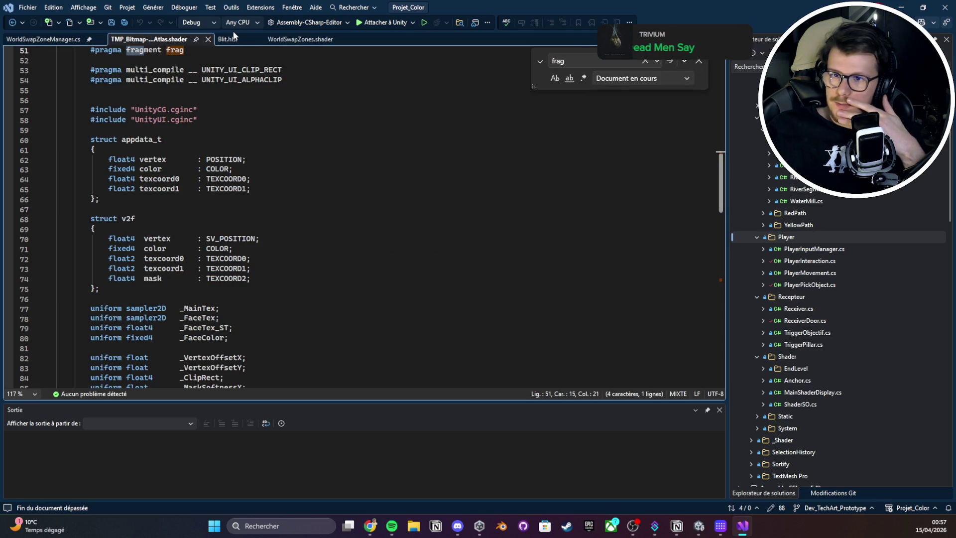
# - Close the TMP shader and Blit.hlsl tabs, then step through Frag matches until none remain
pyautogui.click(207, 39)
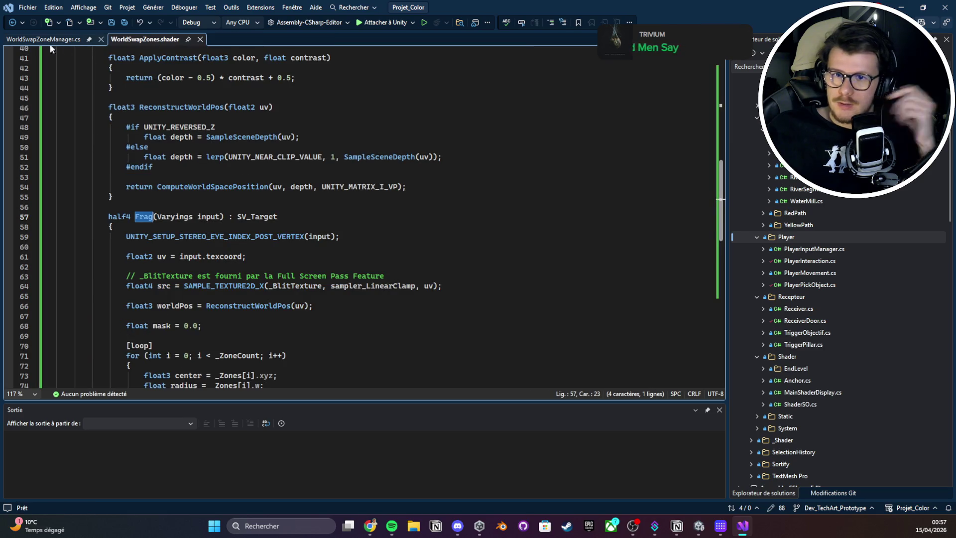
pyautogui.hotkey('ctrl', 'f')
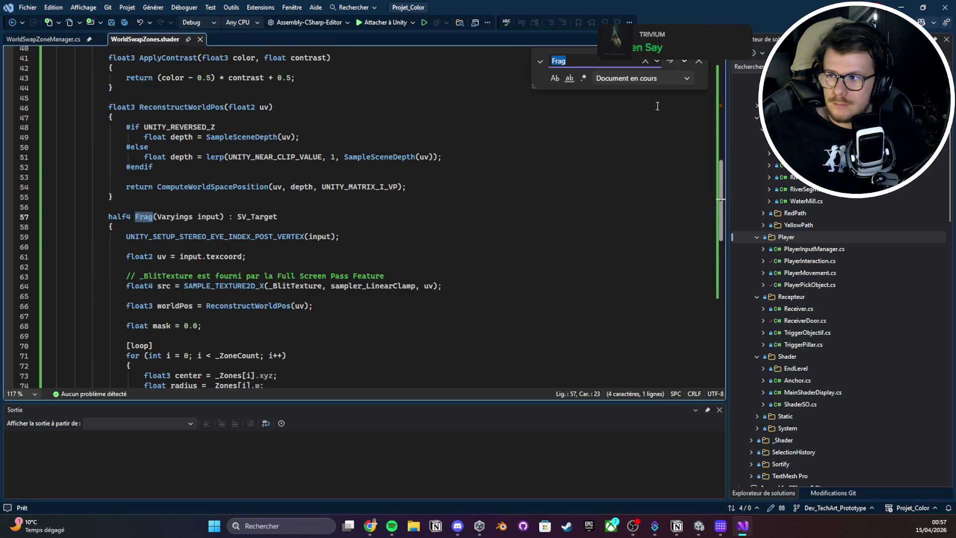
pyautogui.click(672, 60)
pyautogui.click(672, 61)
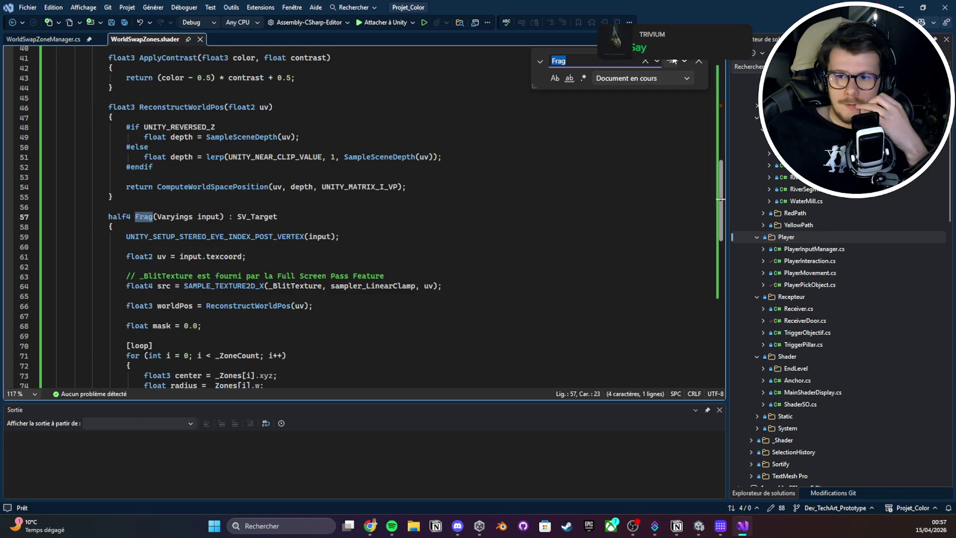
pyautogui.click(672, 61)
pyautogui.click(546, 290)
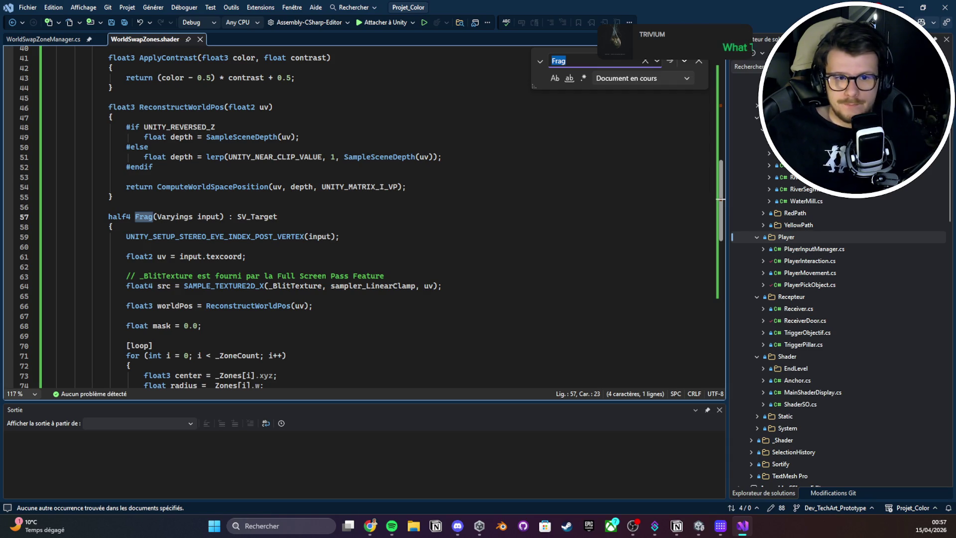
pyautogui.click(302, 162)
# - Save the shader and search to the Frag function on line 66
pyautogui.hotkey('ctrl', 'shift', 'End')
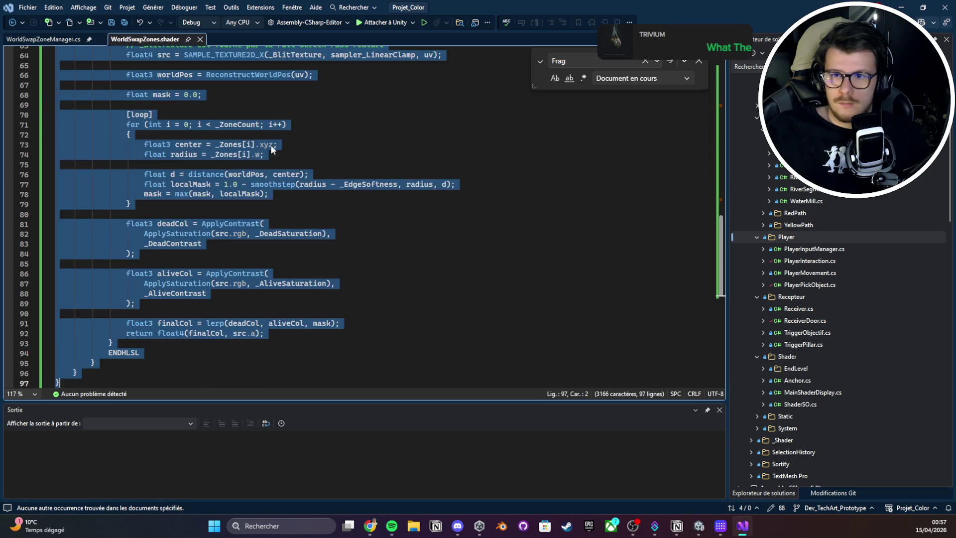
pyautogui.press('Right')
pyautogui.hotkey('ctrl', 's')
pyautogui.hotkey('ctrl', 'f')
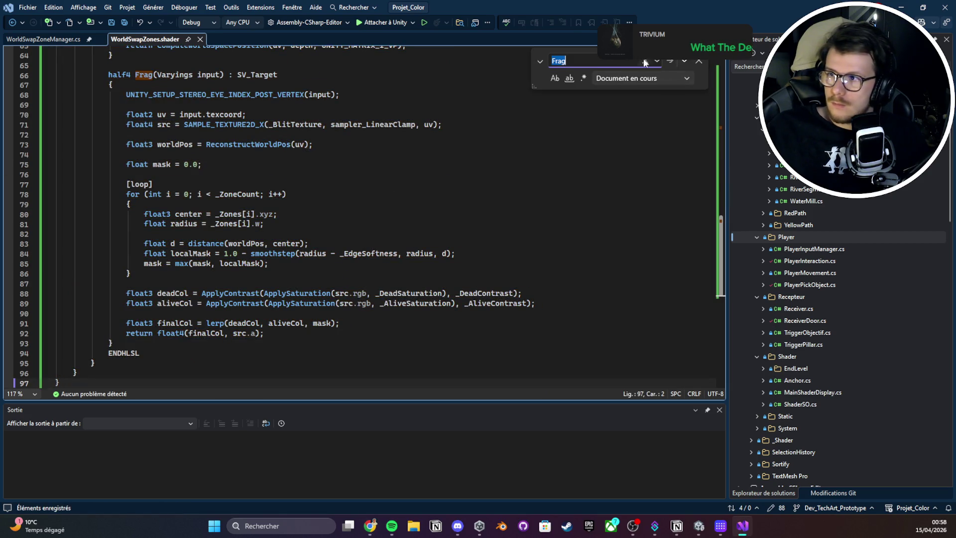
pyautogui.click(669, 60)
pyautogui.click(669, 60)
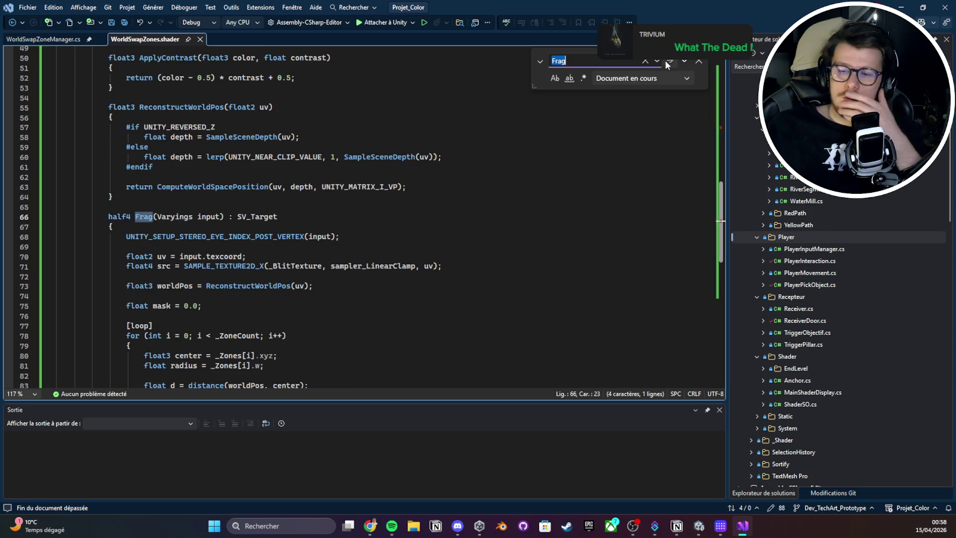
# - Read through Frag past SAMPLE_TEXTURE2D_X on line 71 to the end of the final return line
pyautogui.hotkey('alt', 'Tab')
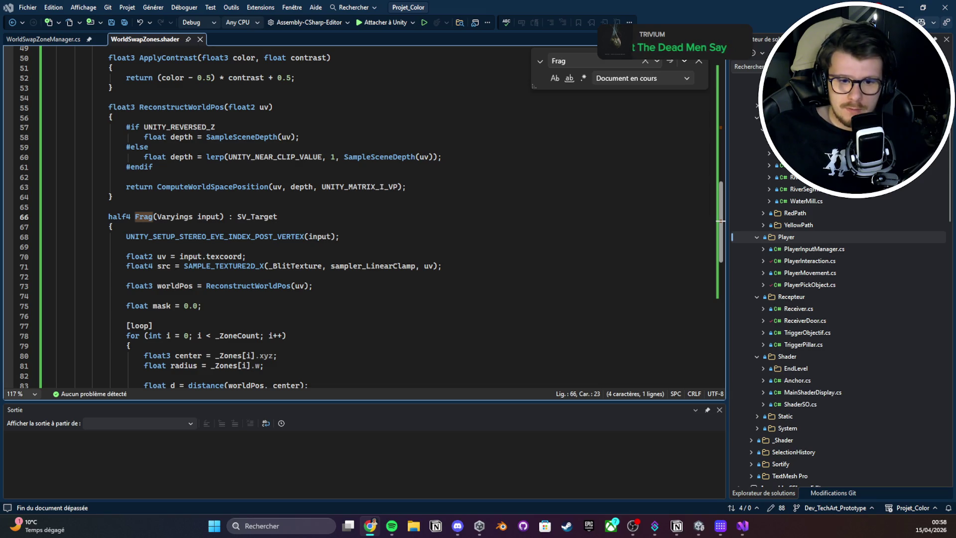
pyautogui.scroll(-2, 198, 223)
pyautogui.doubleClick(207, 206)
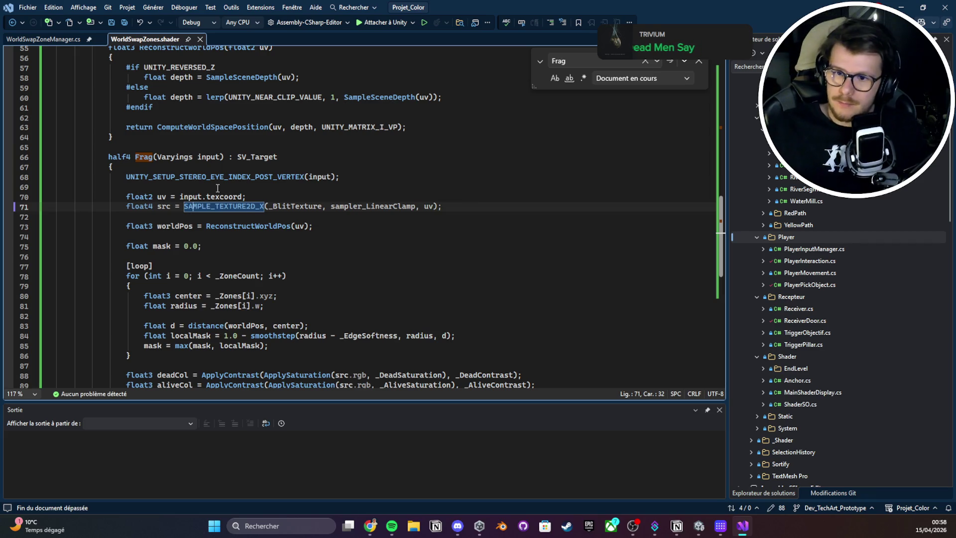
pyautogui.scroll(-3, 214, 214)
pyautogui.scroll(-2, 230, 265)
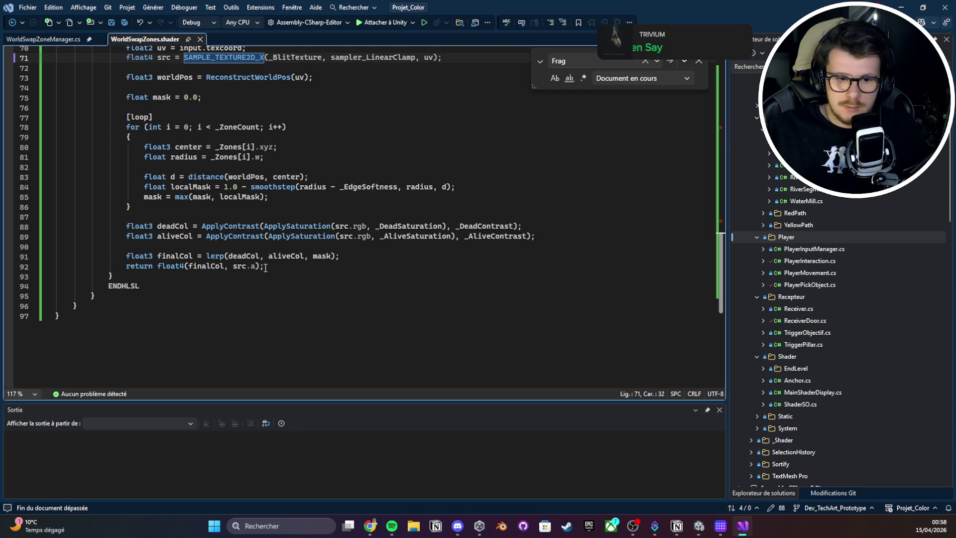
pyautogui.click(261, 267)
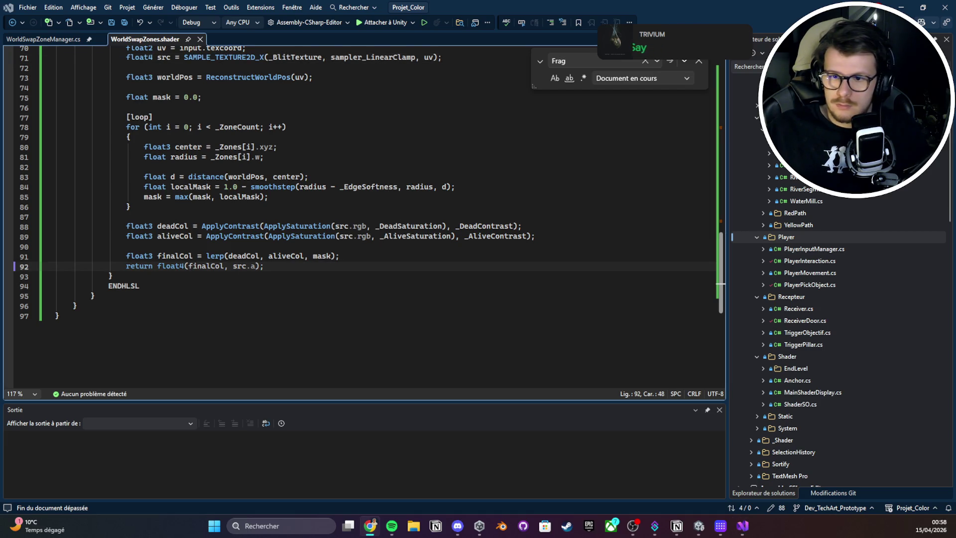
# - Restore and save the ROSE debug line, then inspect the shader, material and script in Unity's Test folder
pyautogui.hotkey('ctrl', 'z')
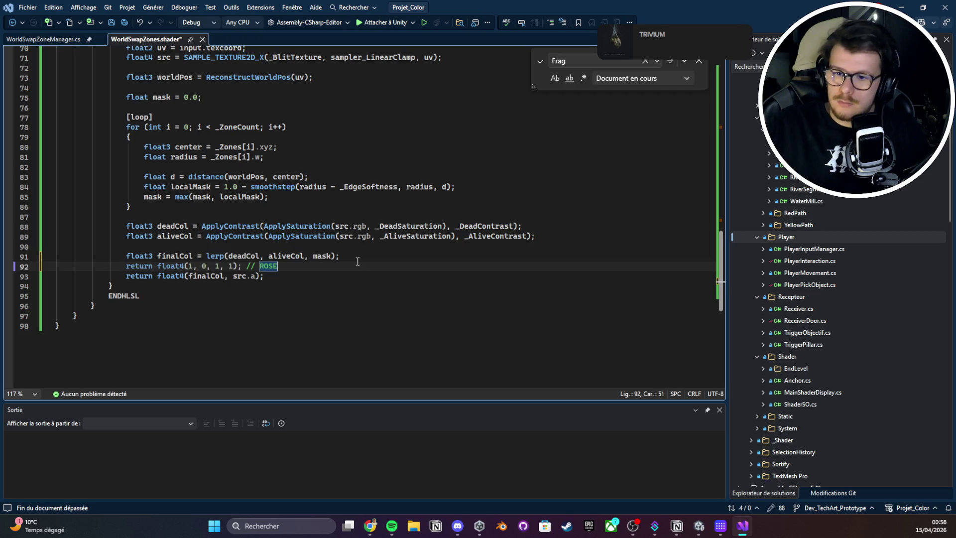
pyautogui.hotkey('ctrl', 's')
pyautogui.hotkey('alt', 'Tab')
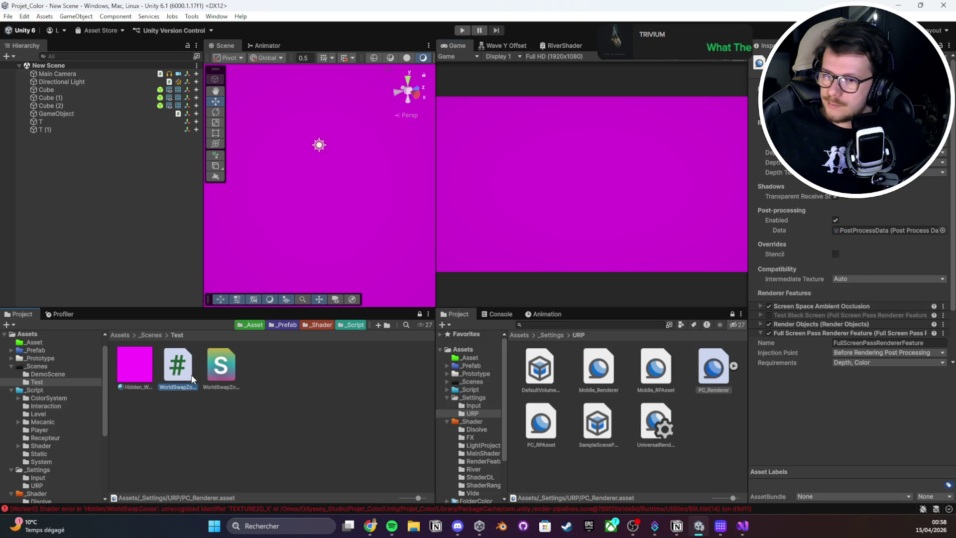
pyautogui.click(221, 366)
pyautogui.click(133, 372)
pyautogui.click(177, 366)
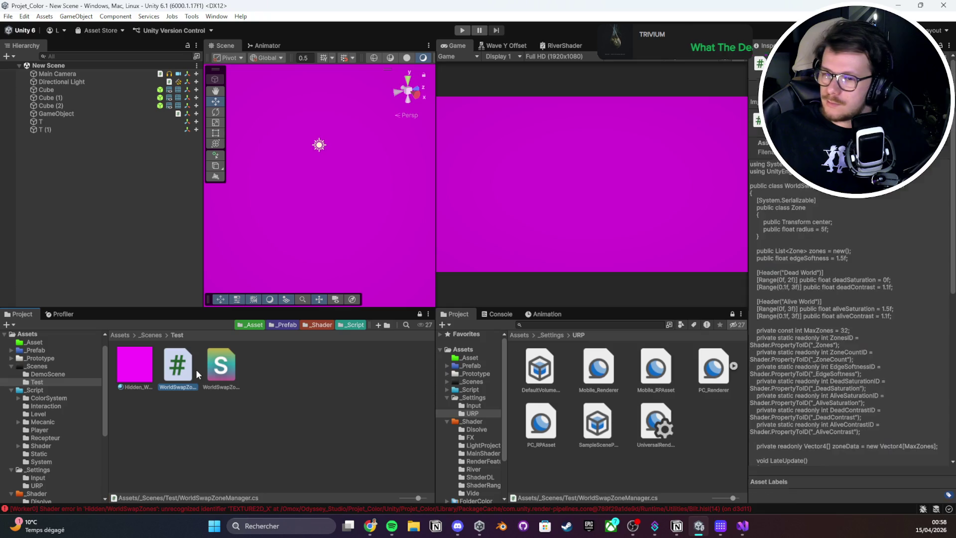
pyautogui.click(221, 366)
# - Read the Console's shader errors, open the referenced Blit.hlsl, then close it
pyautogui.click(501, 314)
pyautogui.click(499, 342)
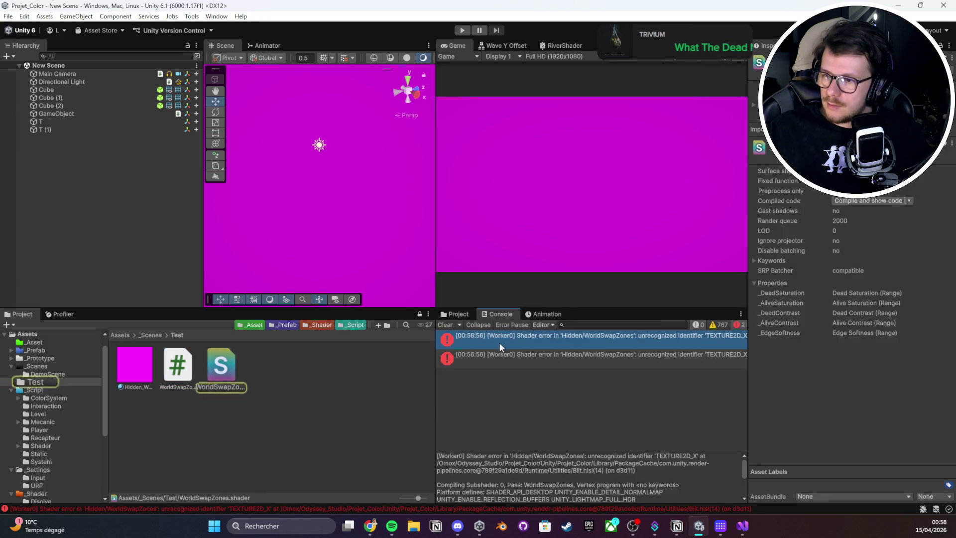
pyautogui.click(530, 361)
pyautogui.doubleClick(530, 361)
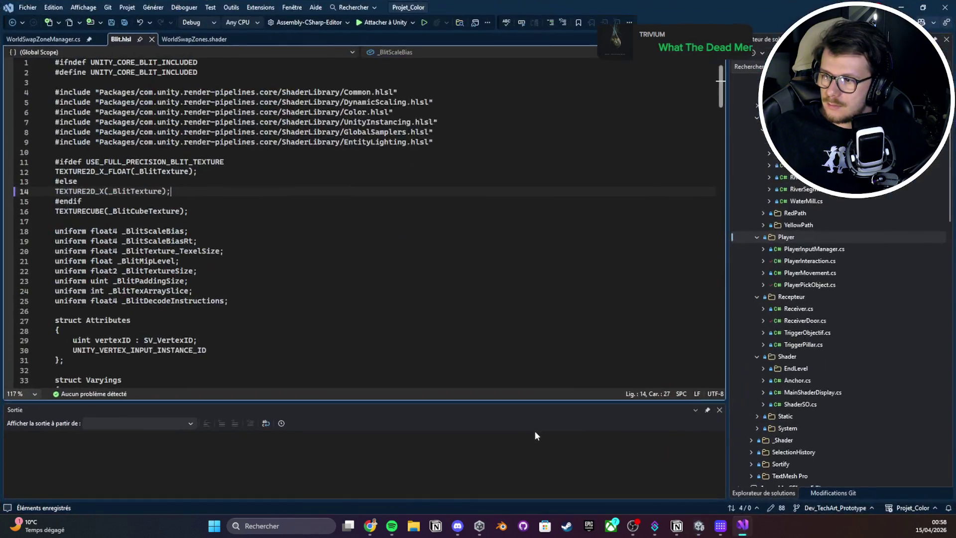
pyautogui.click(176, 38)
pyautogui.click(152, 39)
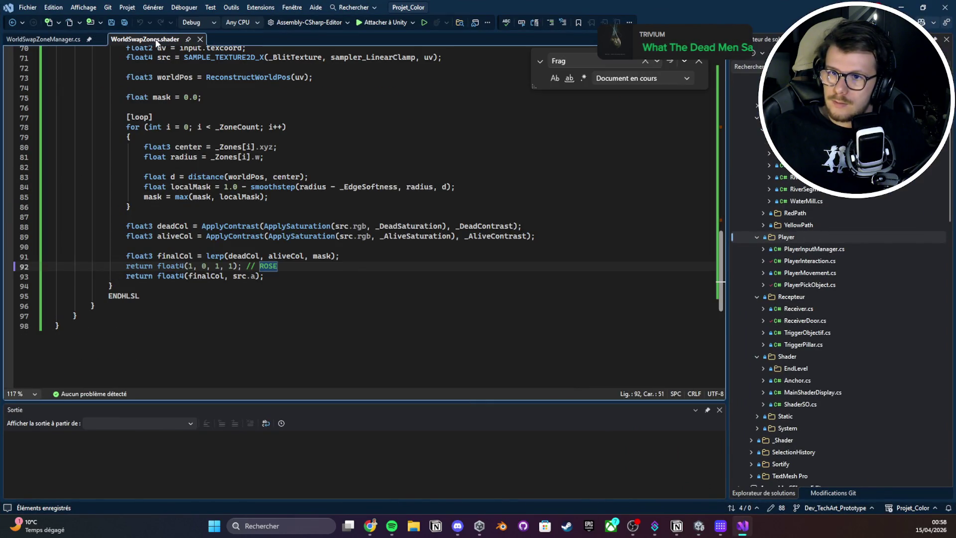
# - Delete the 'return float4(1, 0, 1, 1); // ROSE' line and save WorldSwapZones.shader
pyautogui.click(287, 256)
pyautogui.doubleClick(268, 266)
pyautogui.press('Up')
pyautogui.press('End')
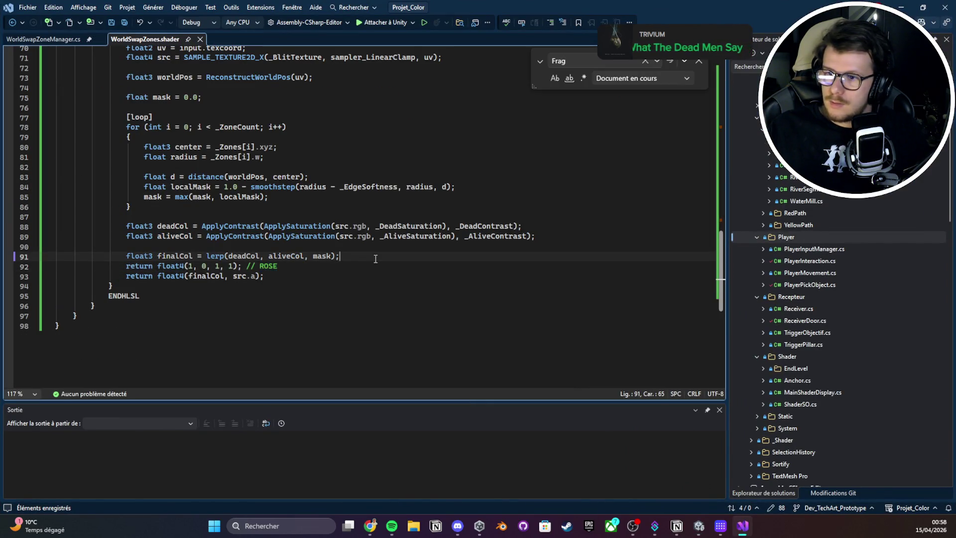
pyautogui.hotkey('shift', 'Down')
pyautogui.press('BackSpace')
pyautogui.hotkey('ctrl', 's')
# - Check Unity's Project and Console for errors, then bring Visual Studio back
pyautogui.hotkey('alt', 'Tab')
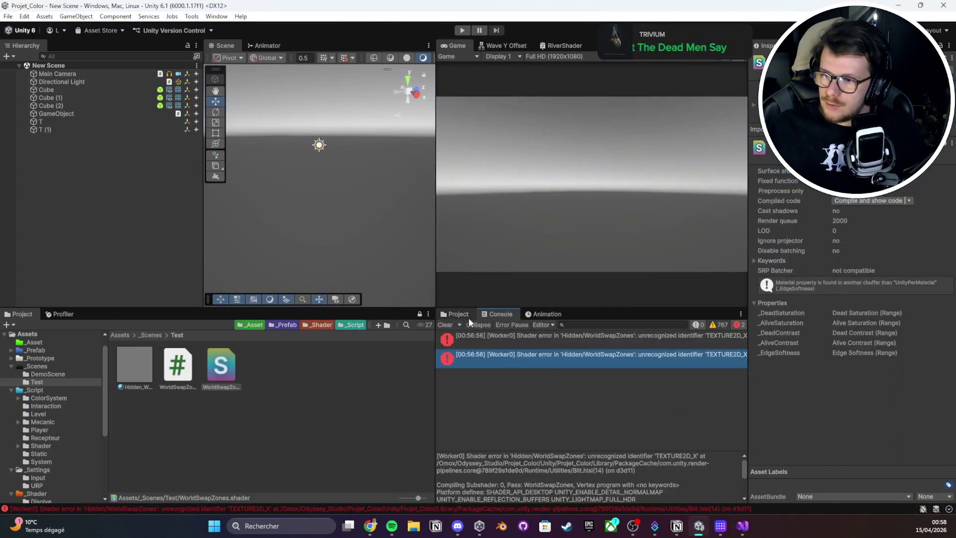
pyautogui.click(468, 315)
pyautogui.click(501, 315)
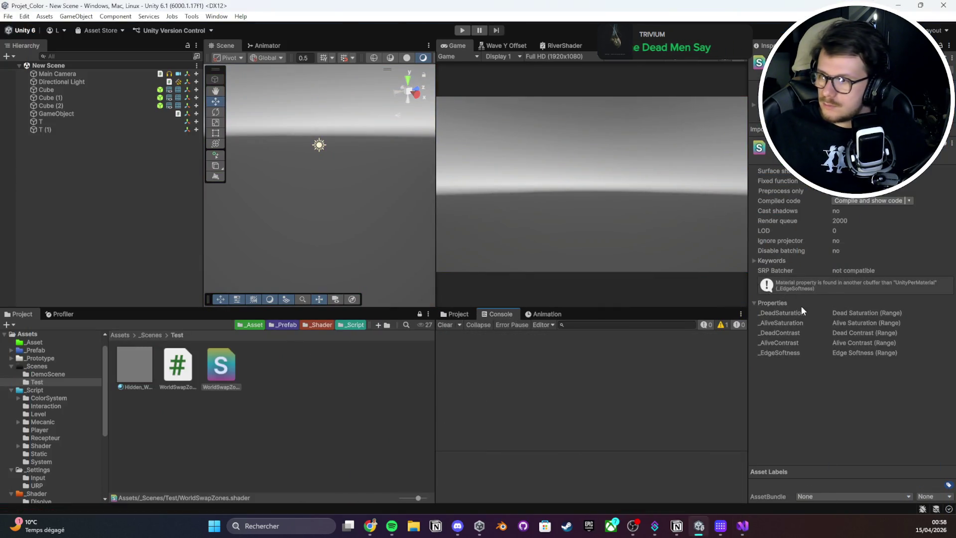
pyautogui.click(742, 526)
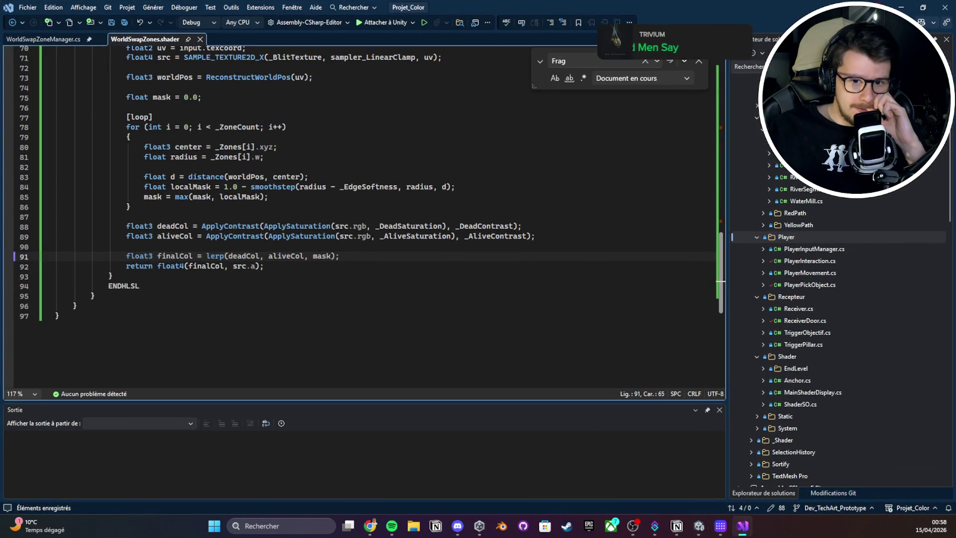
pyautogui.hotkey('alt', 'Tab')
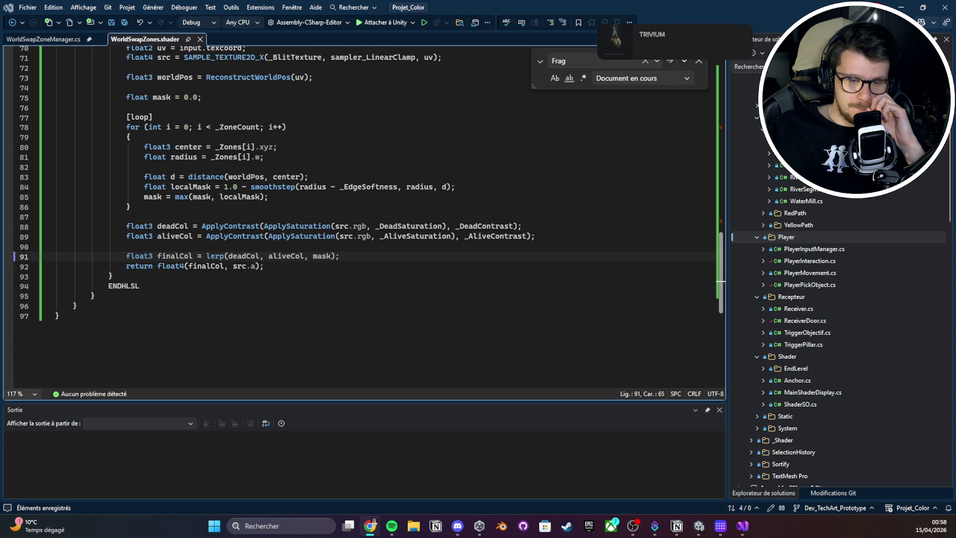
pyautogui.scroll(15, 282, 205)
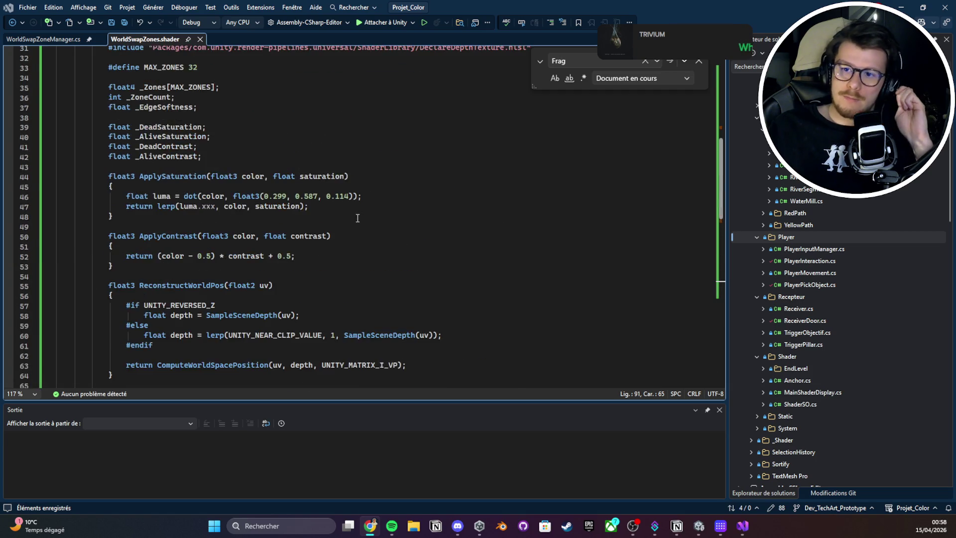
pyautogui.scroll(4, 282, 205)
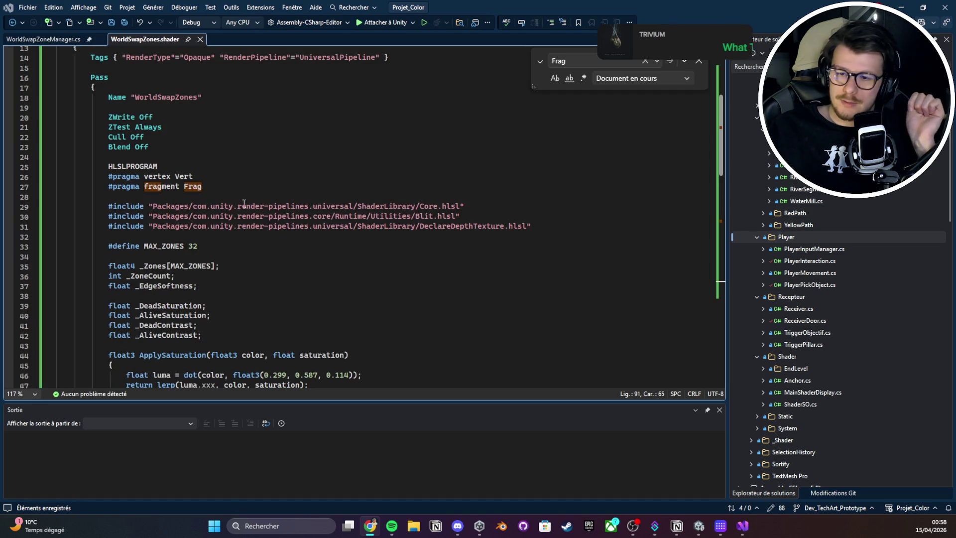
pyautogui.doubleClick(244, 205)
pyautogui.scroll(-6, 199, 217)
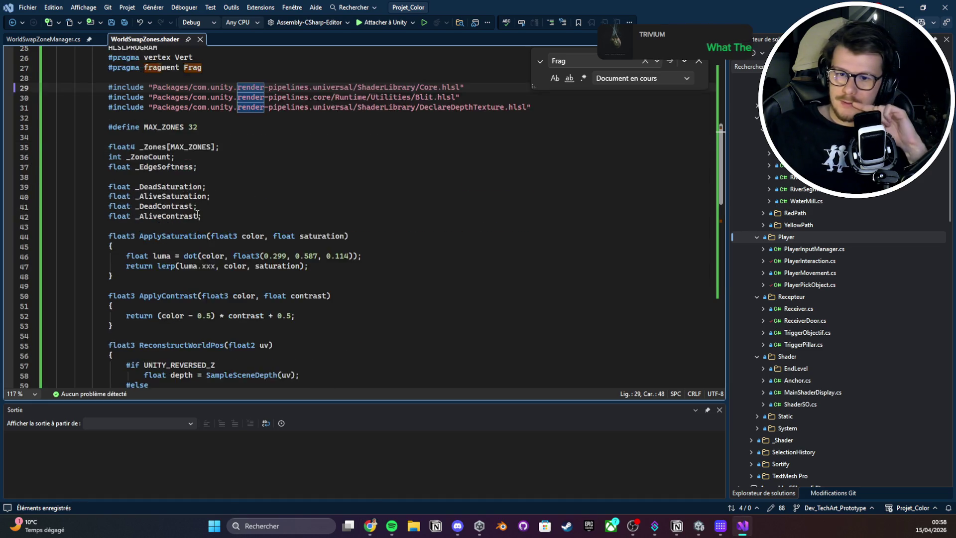
pyautogui.scroll(-3, 199, 218)
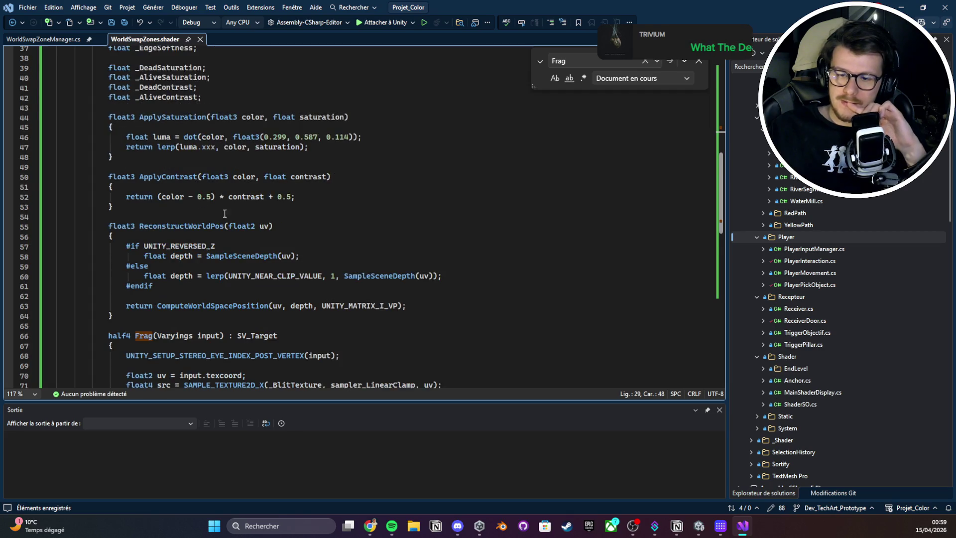
pyautogui.scroll(2, 233, 206)
pyautogui.scroll(2, 260, 198)
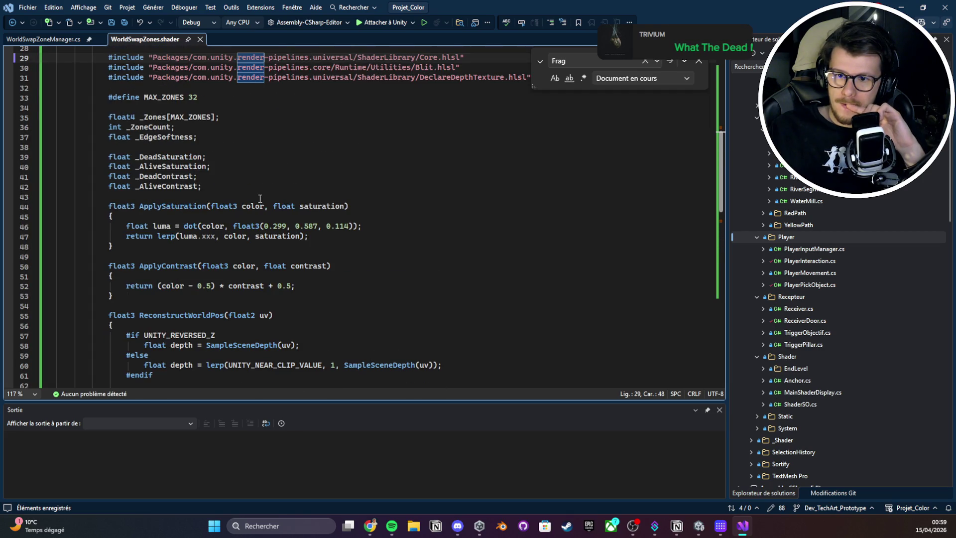
pyautogui.scroll(-4, 260, 197)
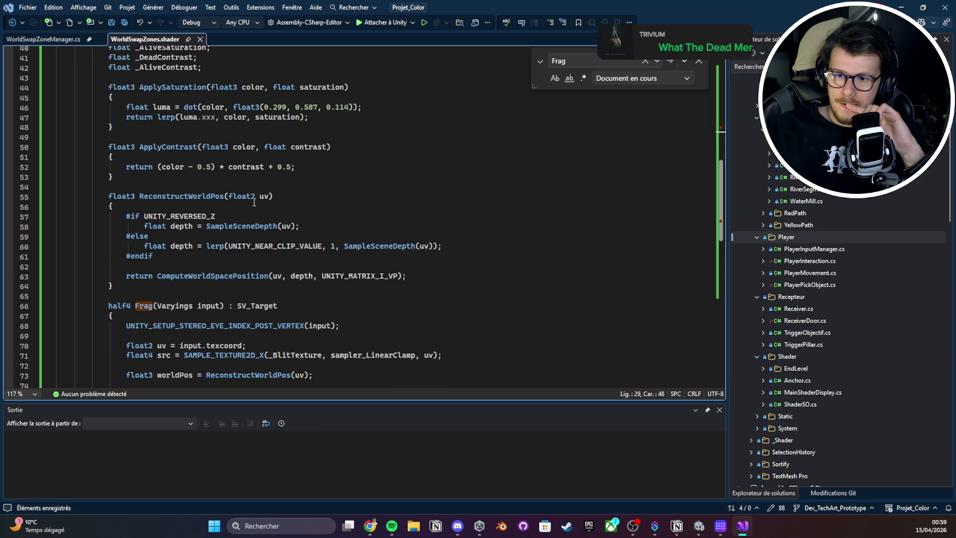
pyautogui.scroll(-6, 254, 202)
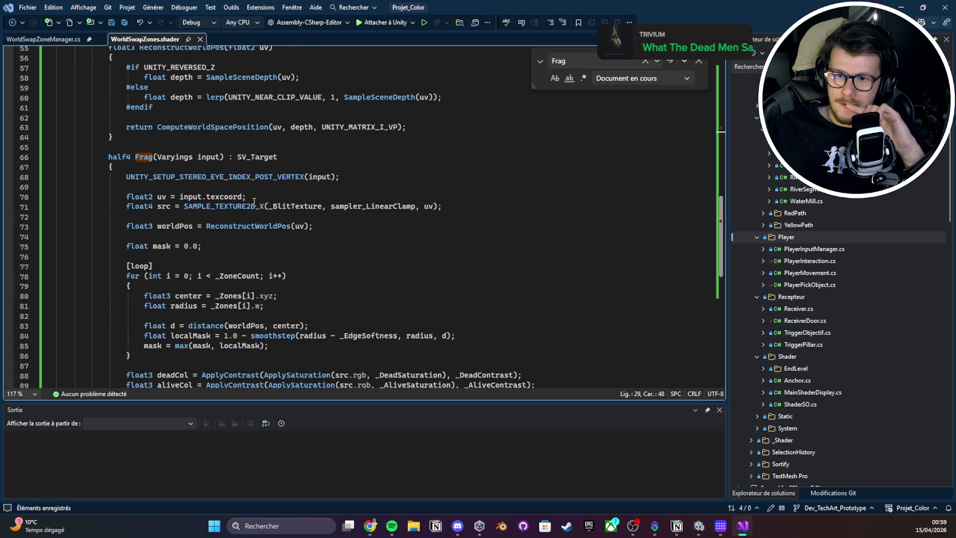
pyautogui.scroll(-1, 254, 203)
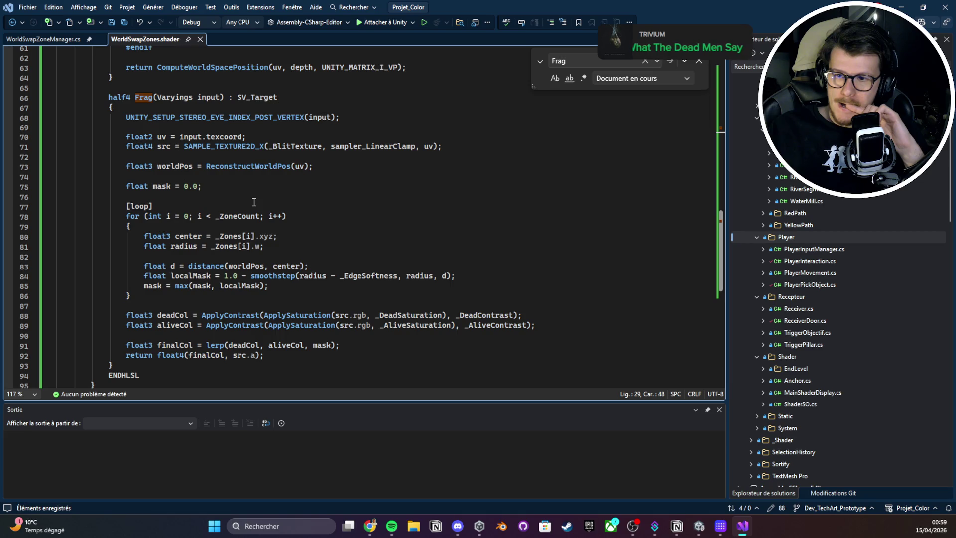
pyautogui.scroll(19, 254, 202)
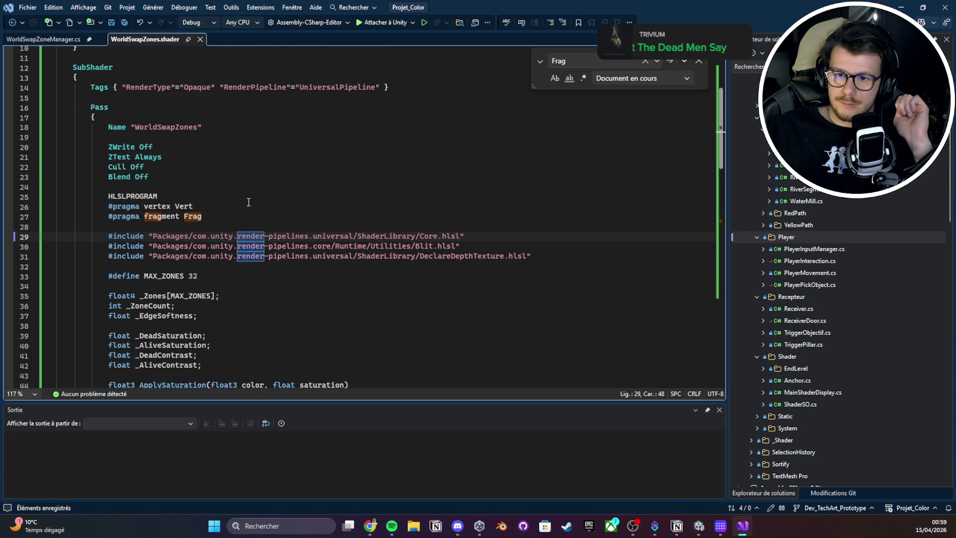
pyautogui.scroll(1, 249, 202)
pyautogui.scroll(-4, 273, 141)
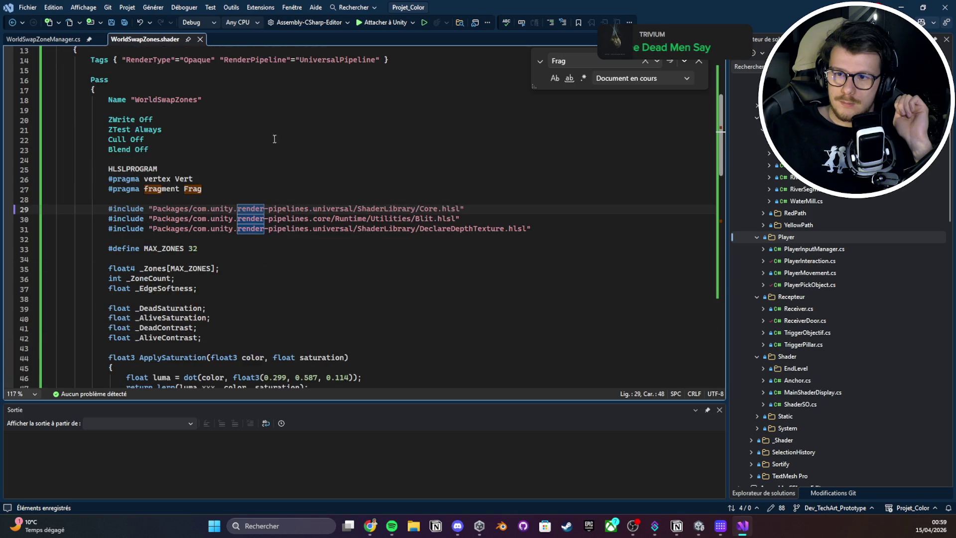
pyautogui.scroll(3, 294, 145)
pyautogui.scroll(-2, 433, 270)
pyautogui.scroll(-3, 120, 241)
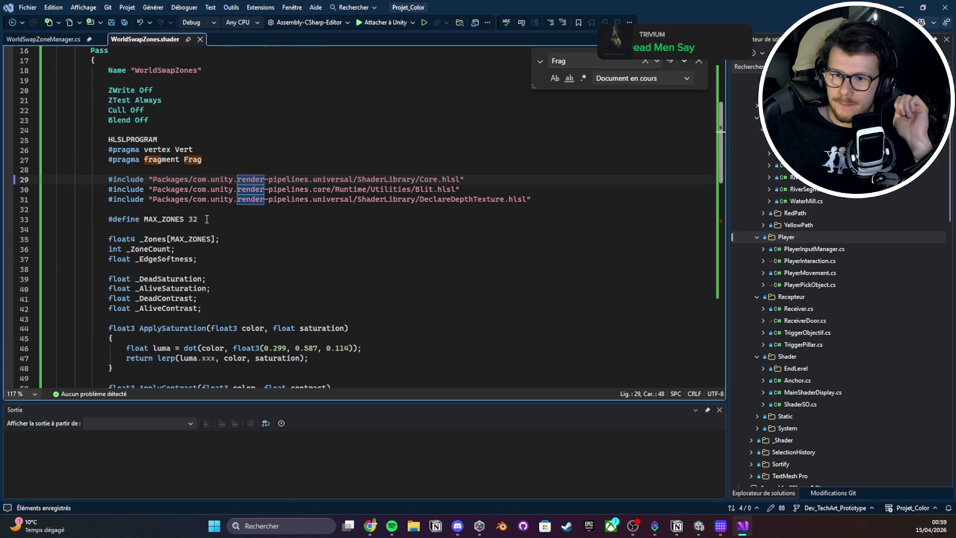
pyautogui.scroll(-2, 182, 230)
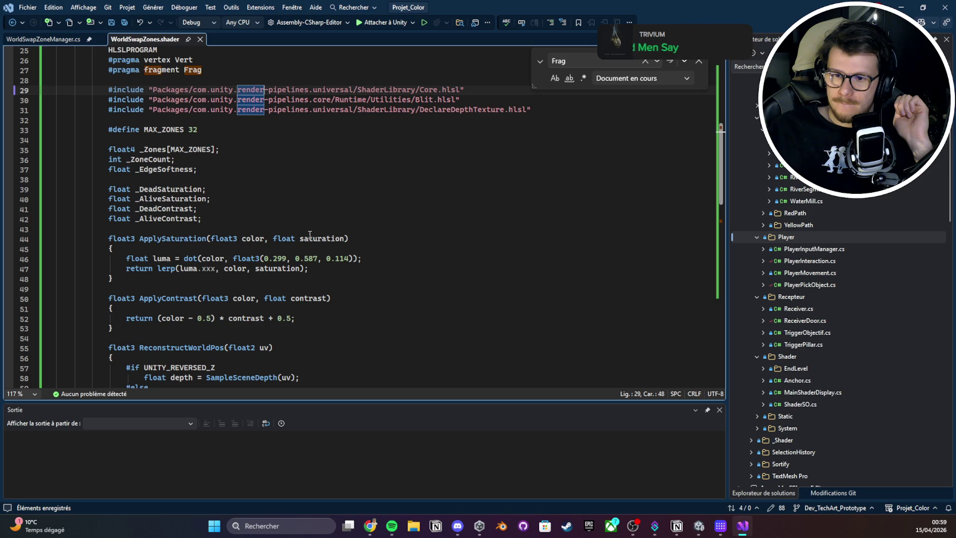
pyautogui.scroll(-7, 310, 234)
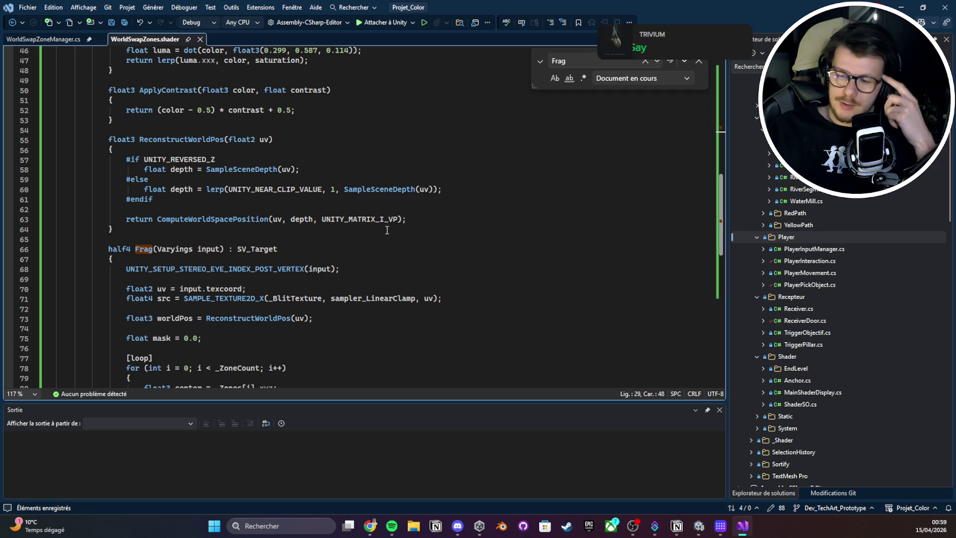
pyautogui.doubleClick(296, 298)
pyautogui.scroll(-2, 296, 298)
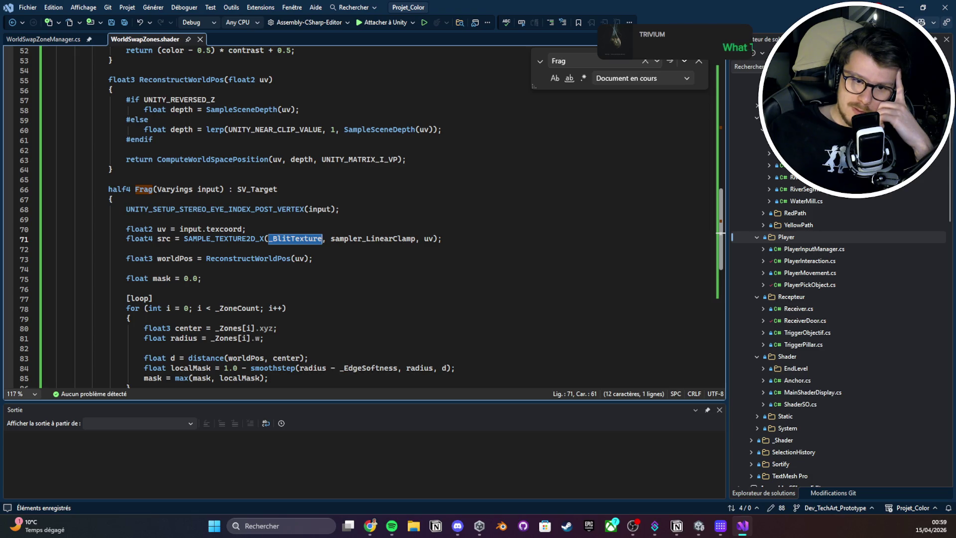
pyautogui.hotkey('alt', 'Tab')
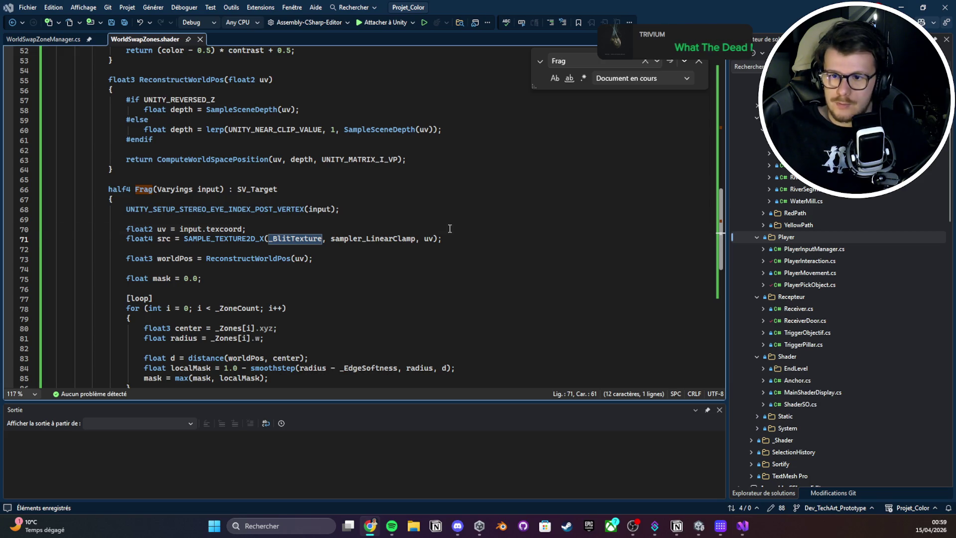
# - Replace the src sampling line with the _CameraOpaqueTexture TEXTURE2D_X and SAMPLER code
pyautogui.moveTo(450, 229); pyautogui.dragTo(455, 236)
pyautogui.write('TEXTURE2D_X(_CameraOpaqueTexture); SAMPLER(sampler_CameraOpaqueTexture);  float4 src = SAMPLE_TEXTURE2D_X(_CameraOpaqueTexture, sampler_CameraOpaqueTexture, uv);')
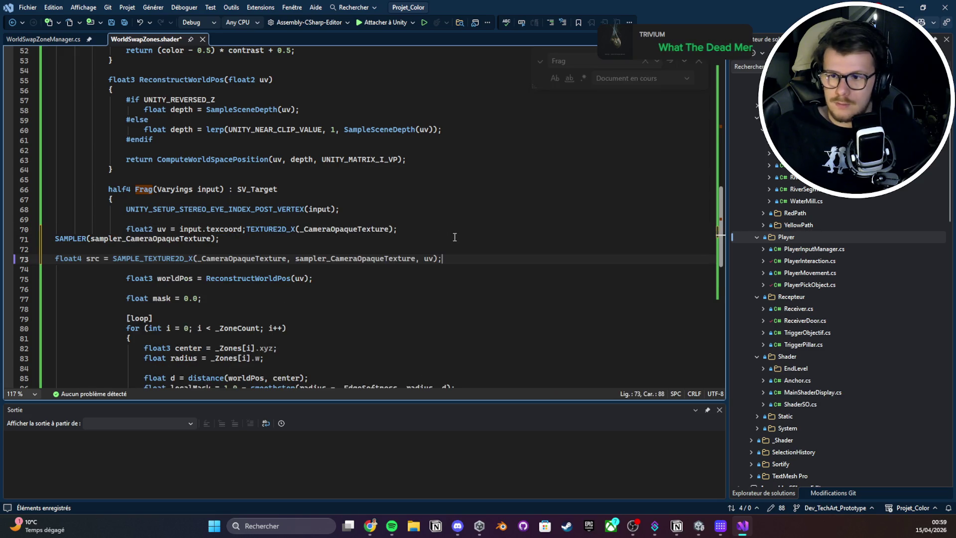
pyautogui.moveTo(246, 230); pyautogui.dragTo(249, 242)
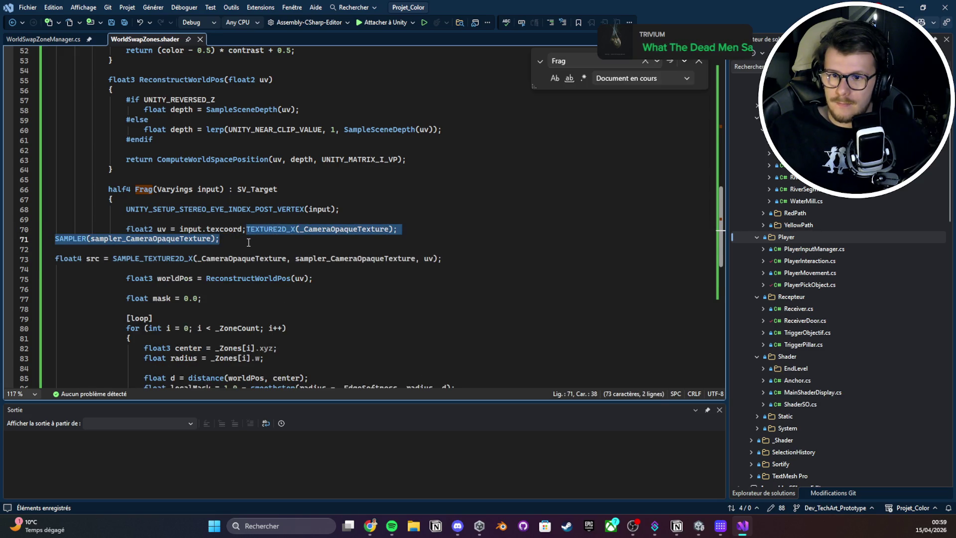
pyautogui.hotkey('ctrl', 'x')
pyautogui.scroll(5, 239, 214)
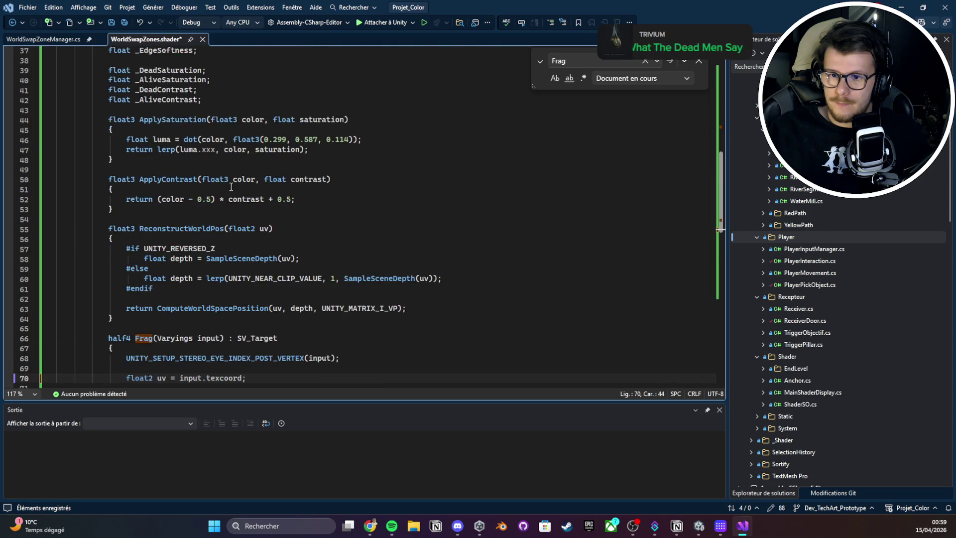
pyautogui.hotkey('ctrl', 'z')
# - Move the TEXTURE2D_X declaration on line 70 onto its own line
pyautogui.doubleClick(249, 291)
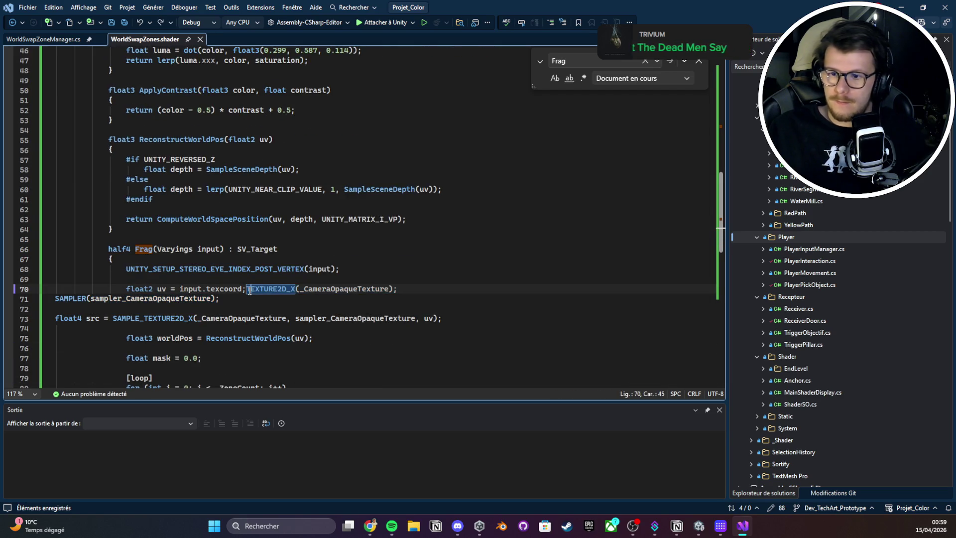
pyautogui.click(247, 289)
pyautogui.press('Return')
pyautogui.press('Return')
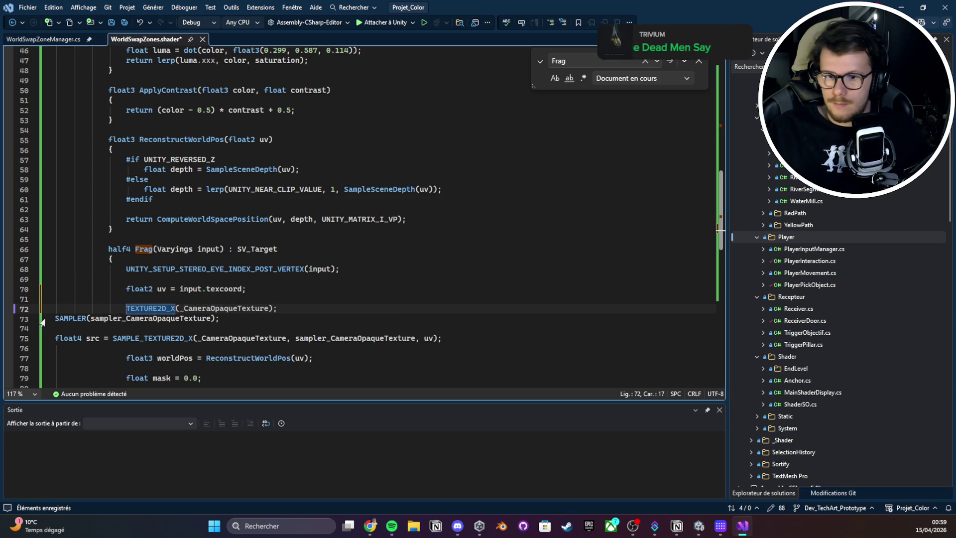
pyautogui.click(58, 318)
# - Align the SAMPLER and float4 src lines' indentation, save the shader, and switch to Unity
pyautogui.press('Tab')
pyautogui.press('Tab')
pyautogui.press('Tab')
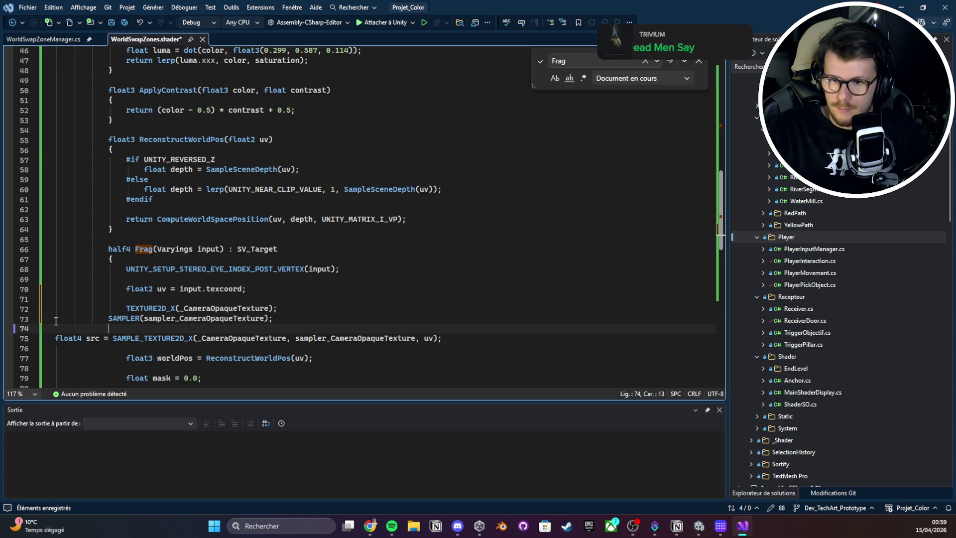
pyautogui.press('Down')
pyautogui.press('Down')
pyautogui.press('Up')
pyautogui.press('Up')
pyautogui.hotkey('shift', 'Tab')
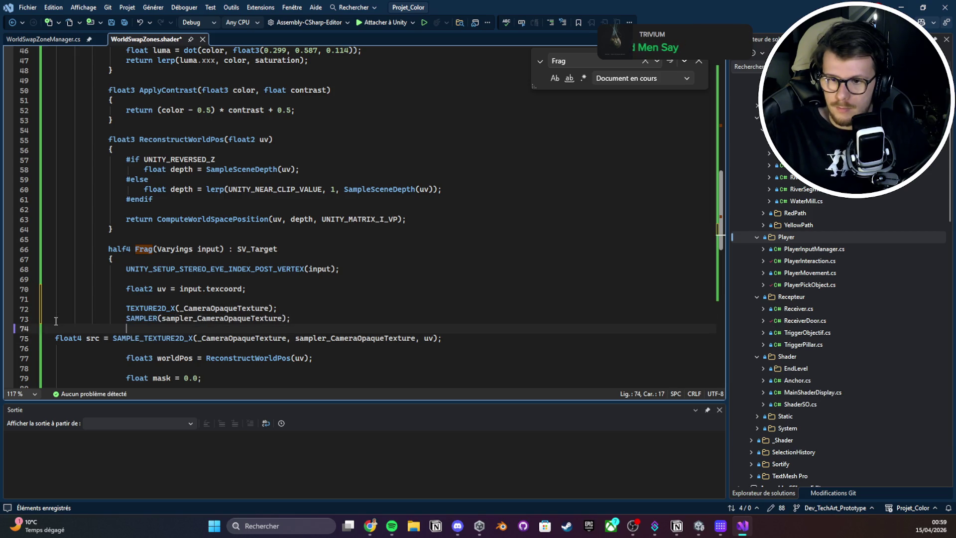
pyautogui.press('Down')
pyautogui.press('Down')
pyautogui.press('Home')
pyautogui.press('Tab')
pyautogui.press('Tab')
pyautogui.press('Tab')
pyautogui.press('Tab')
pyautogui.hotkey('ctrl', 's')
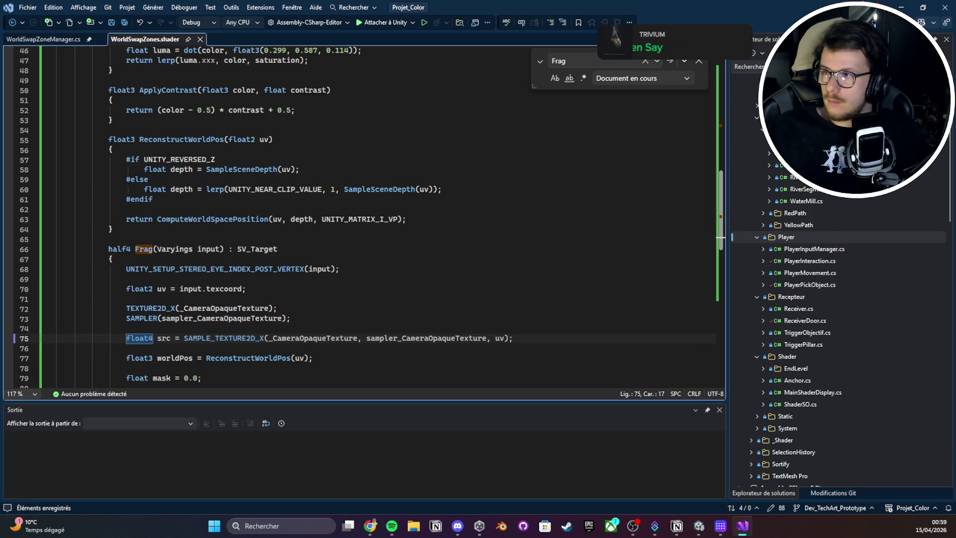
pyautogui.hotkey('alt', 'Tab')
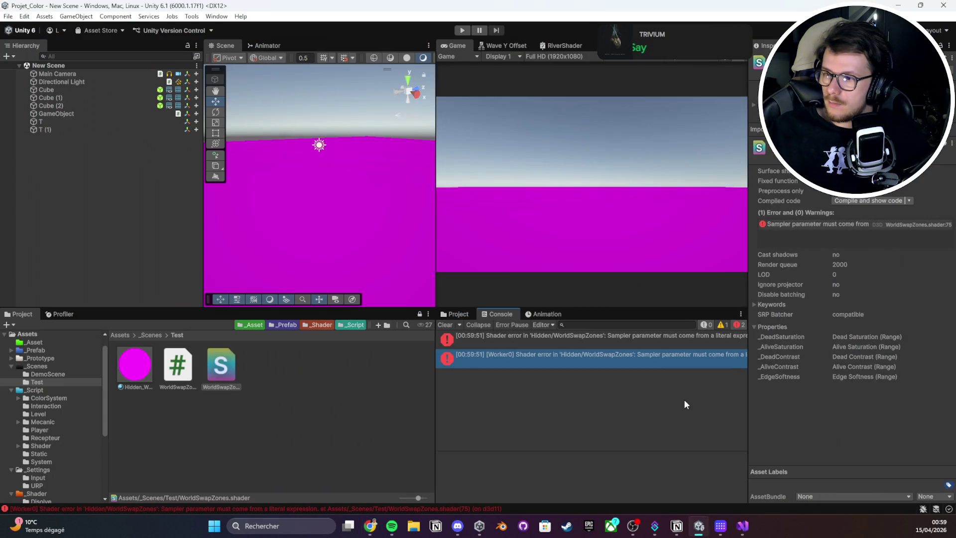
# - Jump from the sampler error to WorldSwapZones.shader and select the TEXTURE2D_X and SAMPLER lines 72–73
pyautogui.doubleClick(580, 350)
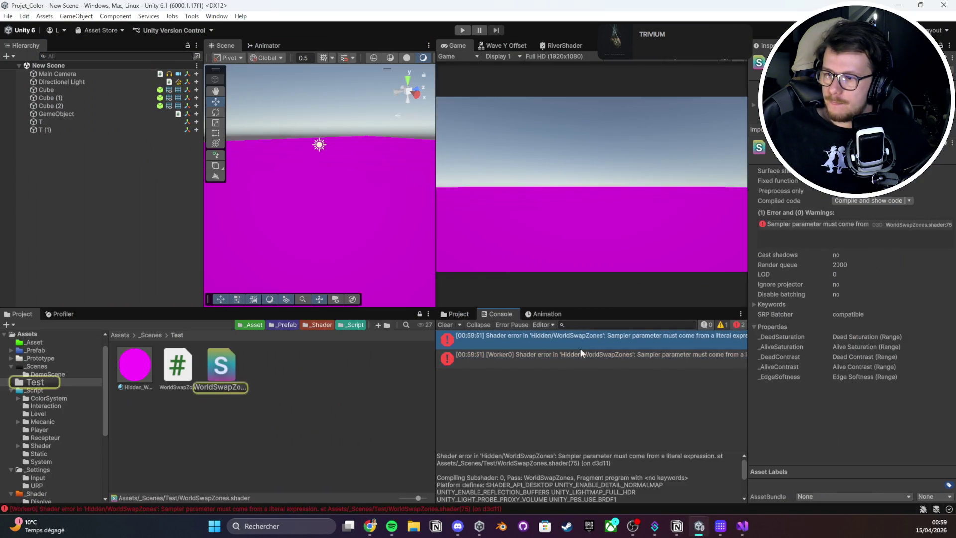
pyautogui.scroll(-2, 379, 296)
pyautogui.click(165, 258)
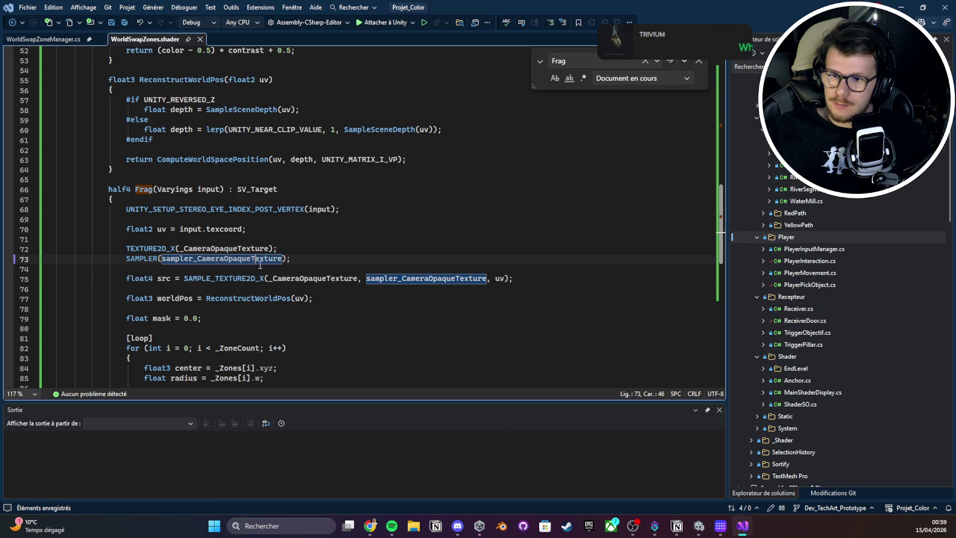
pyautogui.click(315, 263)
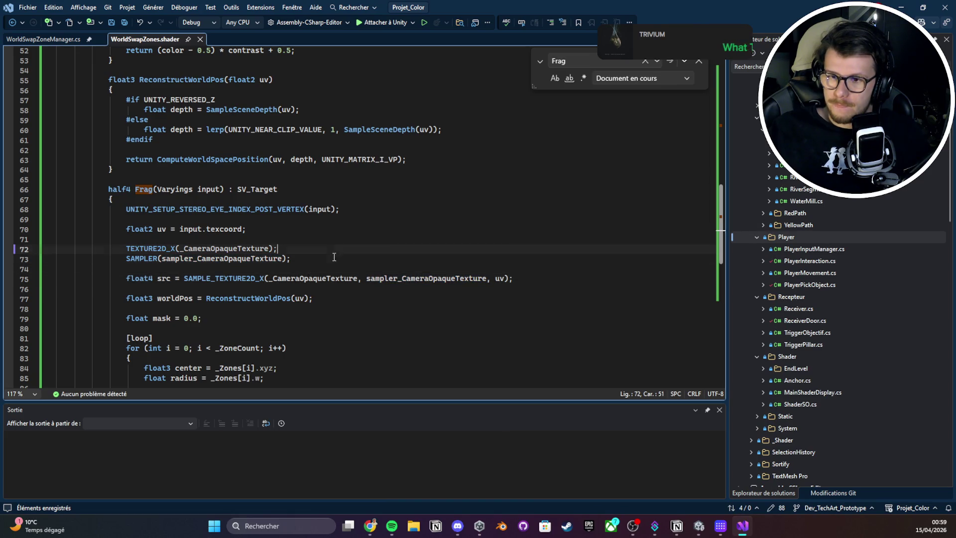
pyautogui.hotkey('shift', 'Up')
pyautogui.hotkey('shift', 'Up')
# - Cut the TEXTURE2D_X and SAMPLER declarations out of the Frag function
pyautogui.hotkey('alt', 'Tab')
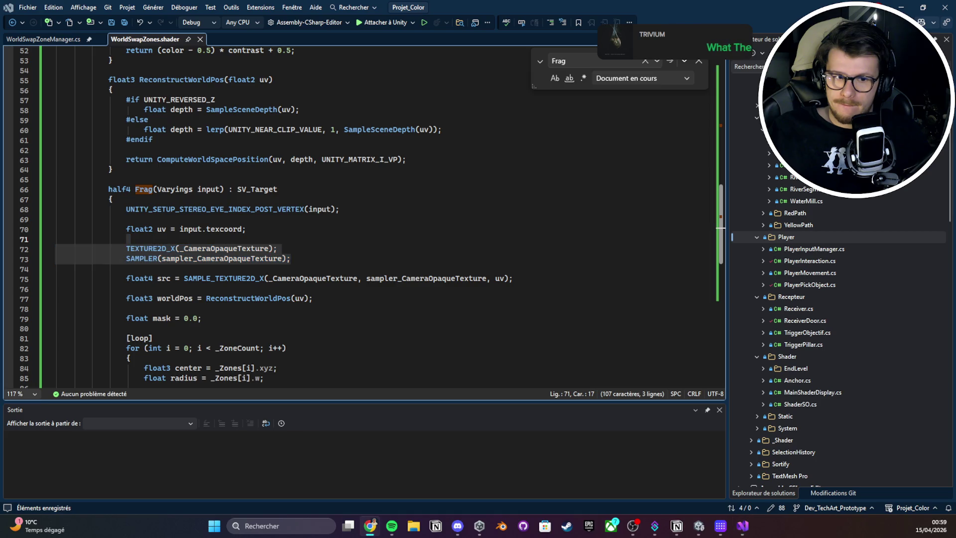
pyautogui.click(323, 248)
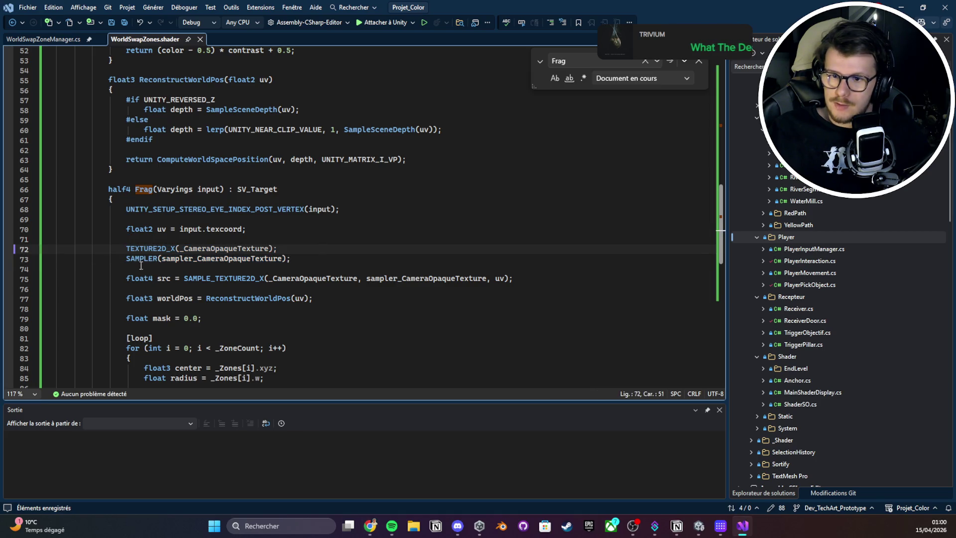
pyautogui.moveTo(126, 248); pyautogui.dragTo(328, 259)
pyautogui.press('Delete')
# - Paste them at file scope after _AliveContrast on lines 44–45 and save the shader
pyautogui.scroll(8, 323, 284)
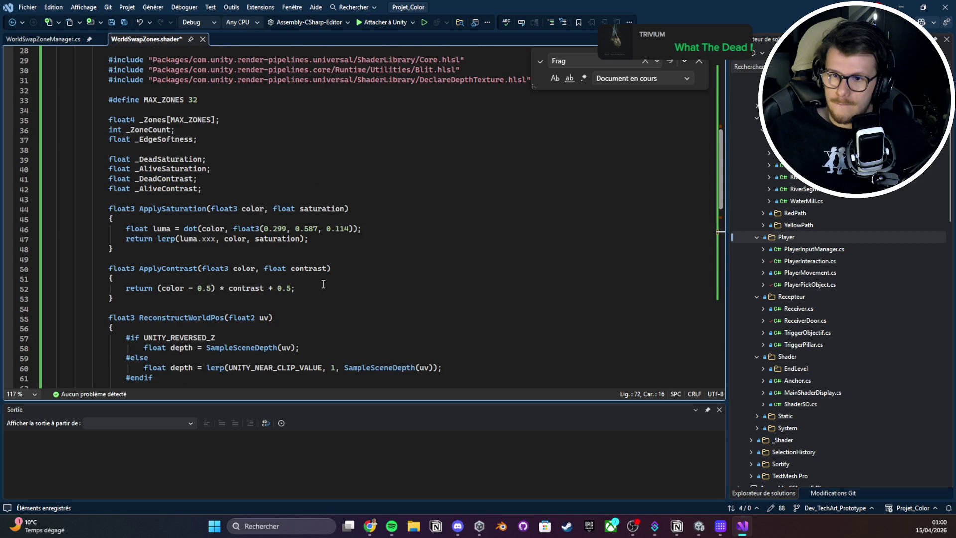
pyautogui.scroll(3, 197, 189)
pyautogui.scroll(-2, 184, 212)
pyautogui.click(181, 228)
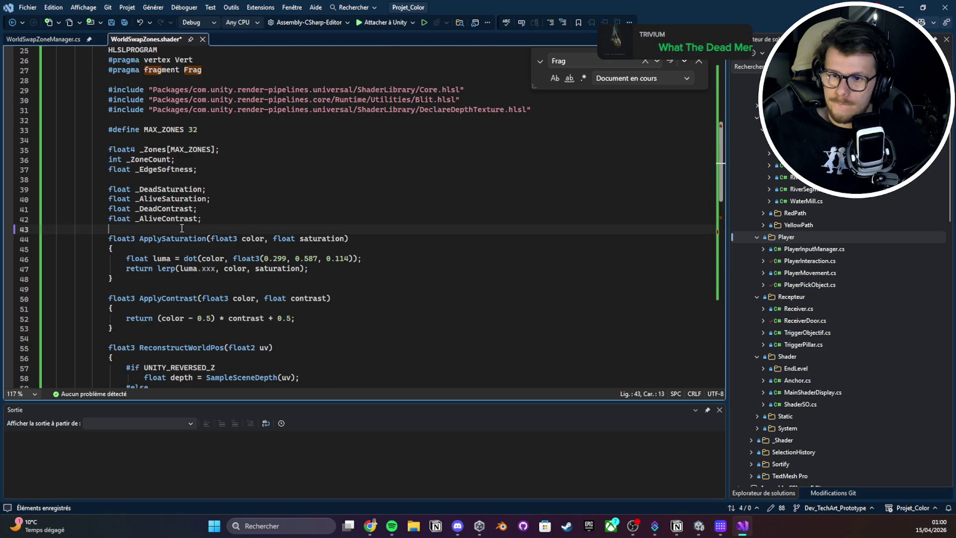
pyautogui.press('Return')
pyautogui.hotkey('ctrl', 'v')
pyautogui.hotkey('ctrl', 's')
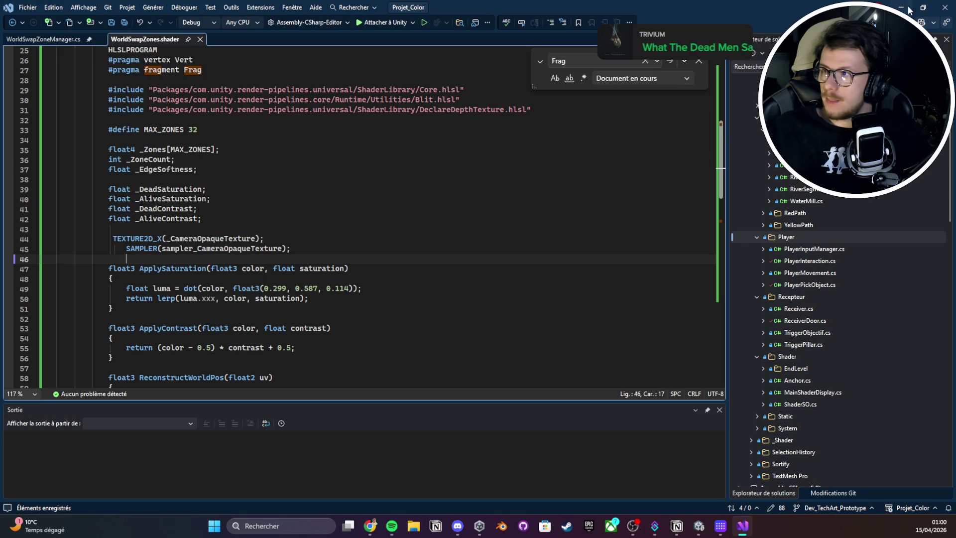
pyautogui.click(901, 7)
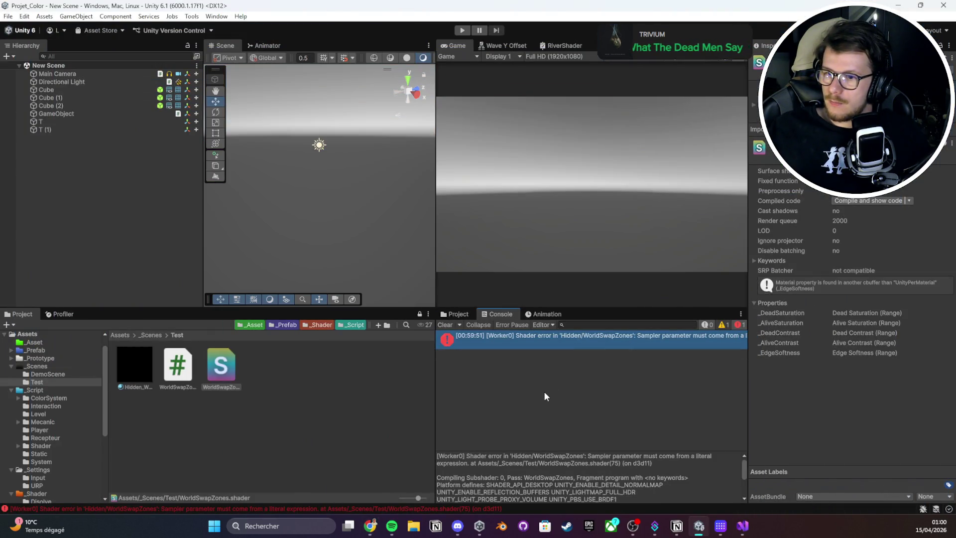
# - Clear the resolved shader error and check Cube (2), now rendering grey instead of magenta
pyautogui.click(151, 358)
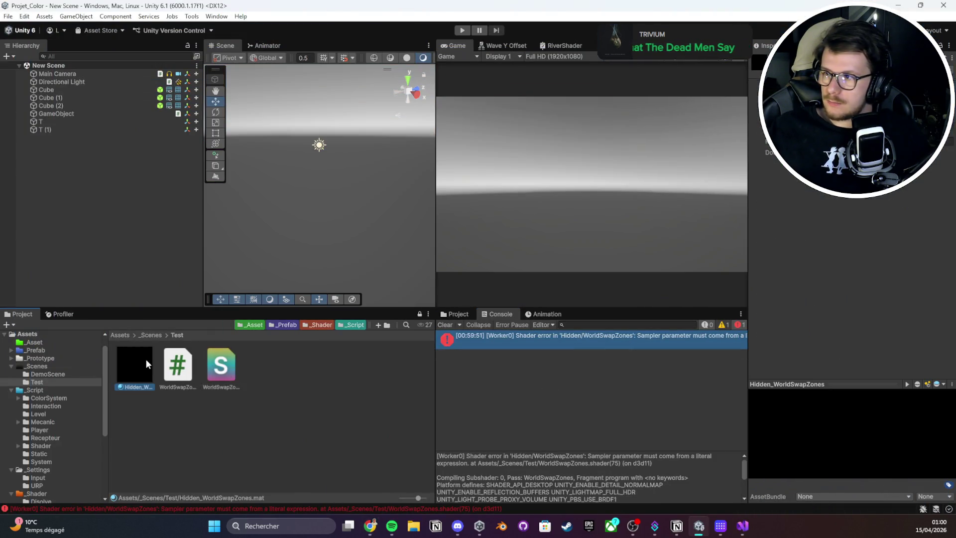
pyautogui.click(444, 326)
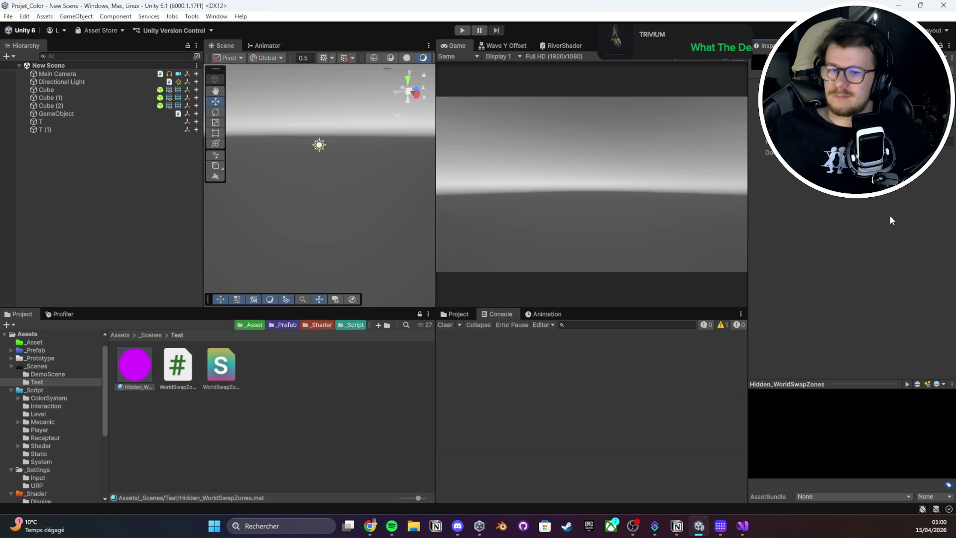
pyautogui.click(58, 114)
pyautogui.click(57, 105)
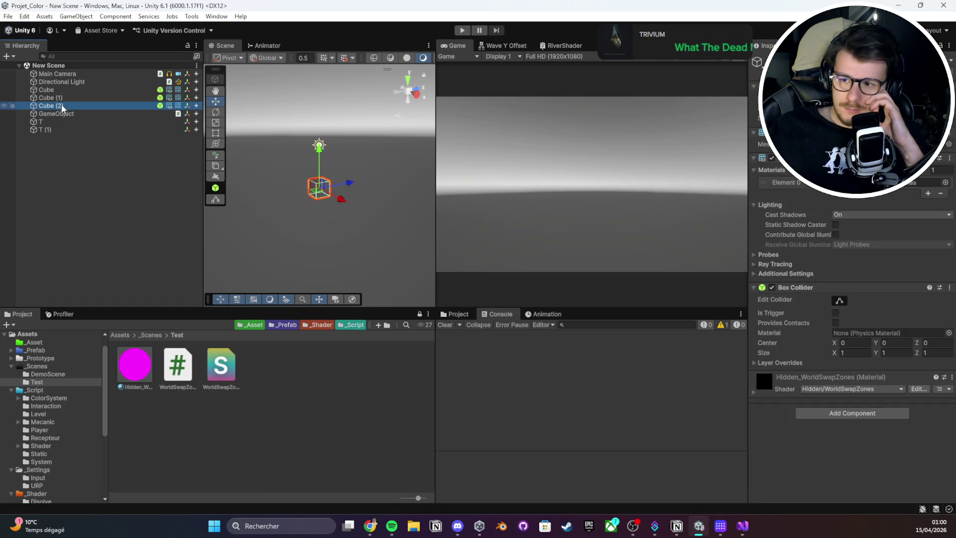
pyautogui.scroll(5, 313, 182)
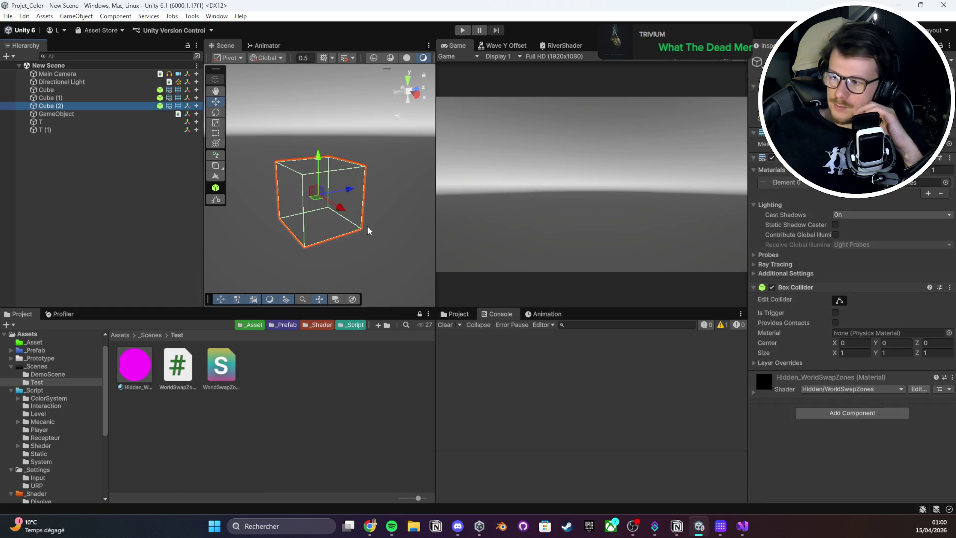
pyautogui.click(742, 526)
# - Read through the updated WorldSwapZones.shader from top to bottom, then return to Unity
pyautogui.scroll(-9, 367, 238)
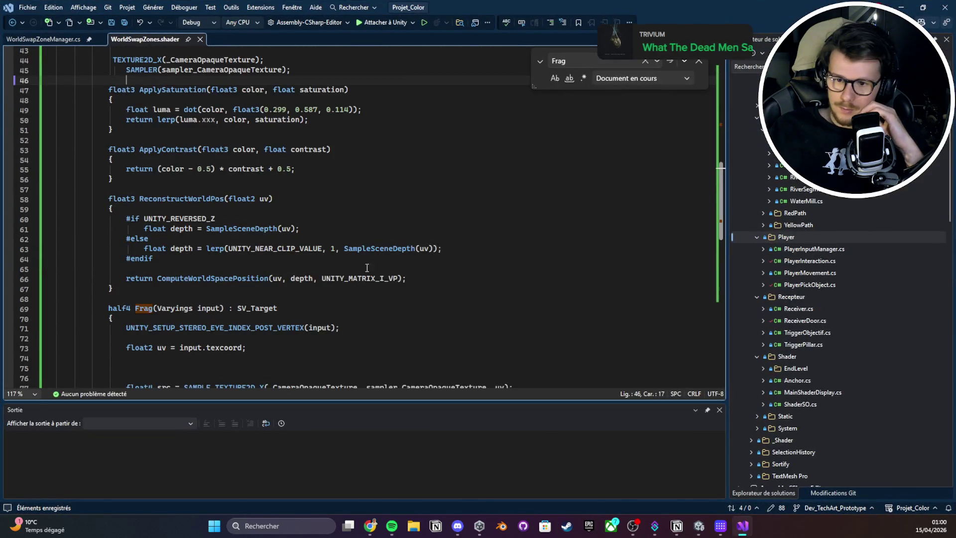
pyautogui.scroll(-7, 368, 238)
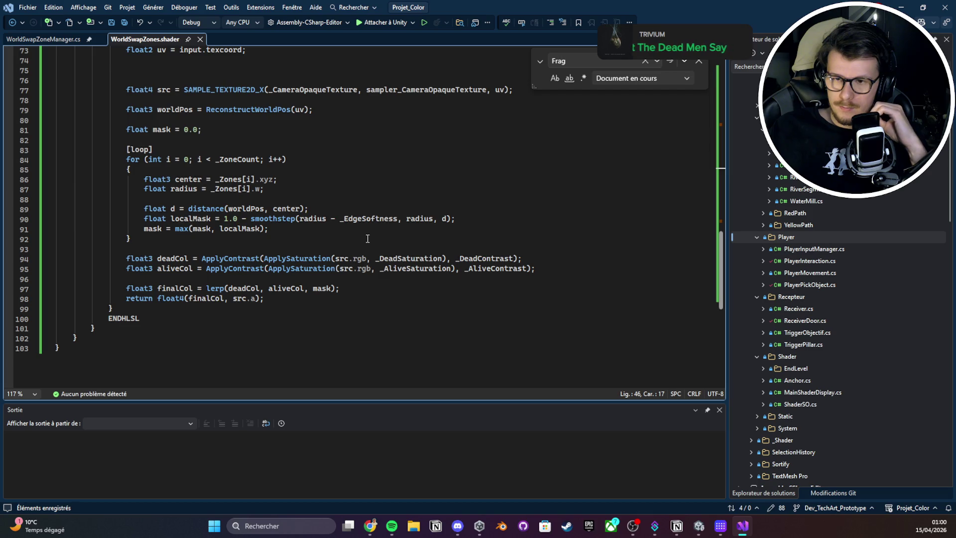
pyautogui.scroll(3, 367, 239)
pyautogui.scroll(9, 368, 238)
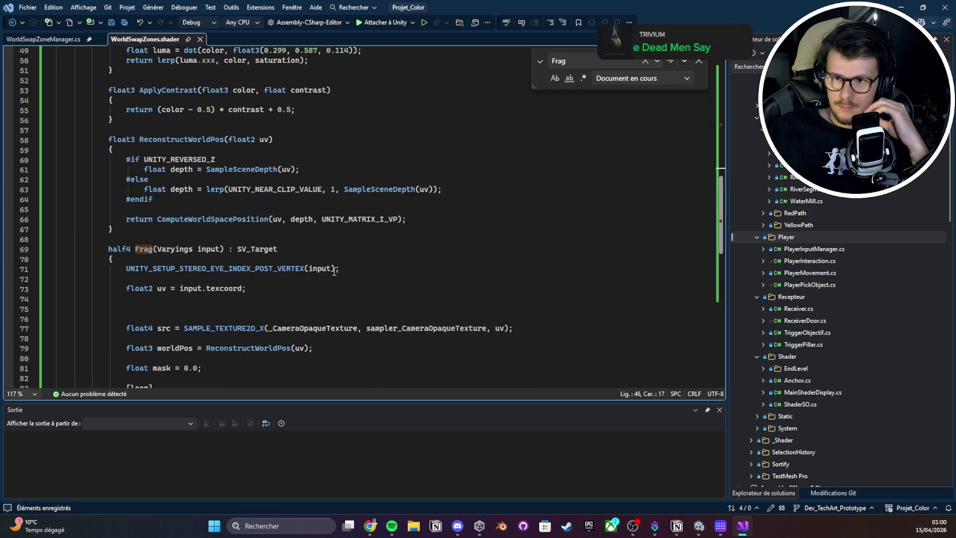
pyautogui.click(398, 209)
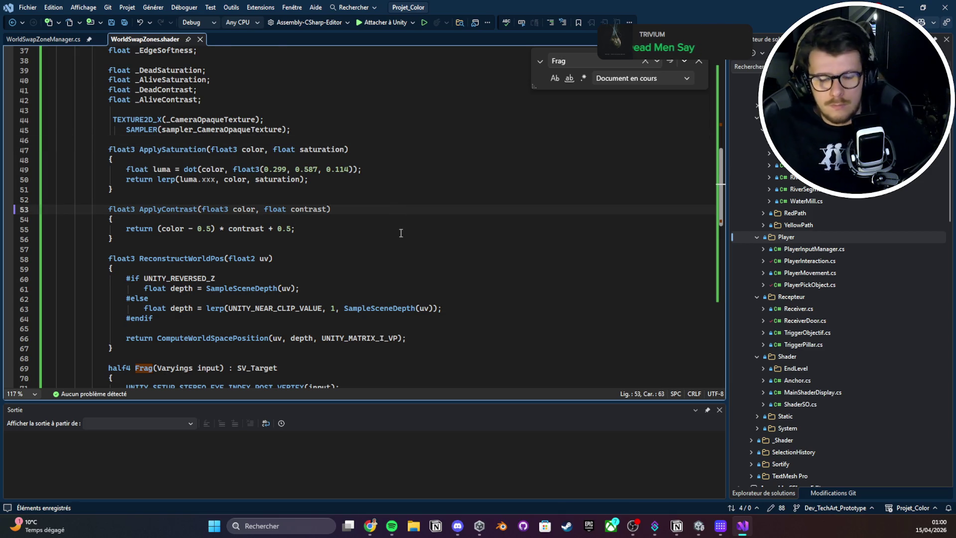
pyautogui.hotkey('ctrl', 'a')
pyautogui.click(391, 228)
pyautogui.scroll(-7, 390, 227)
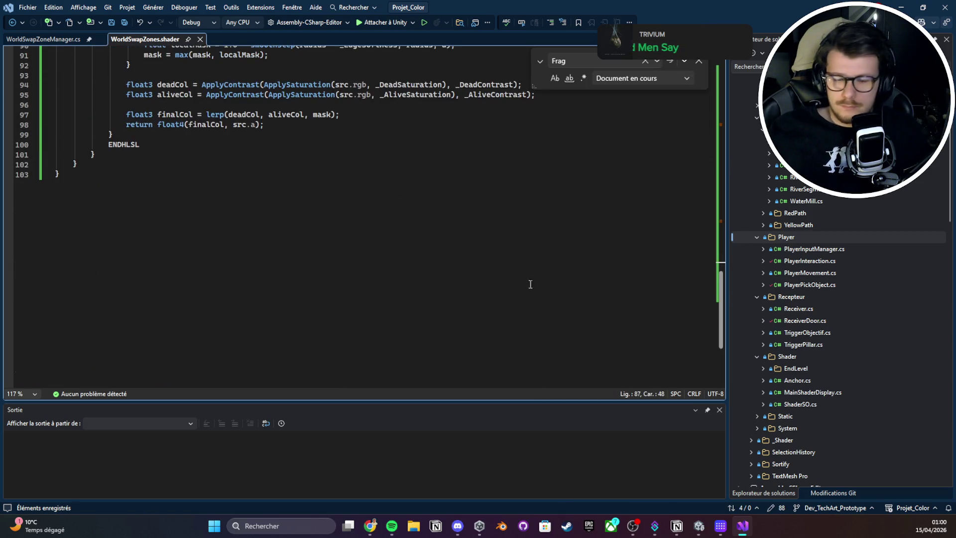
pyautogui.click(747, 528)
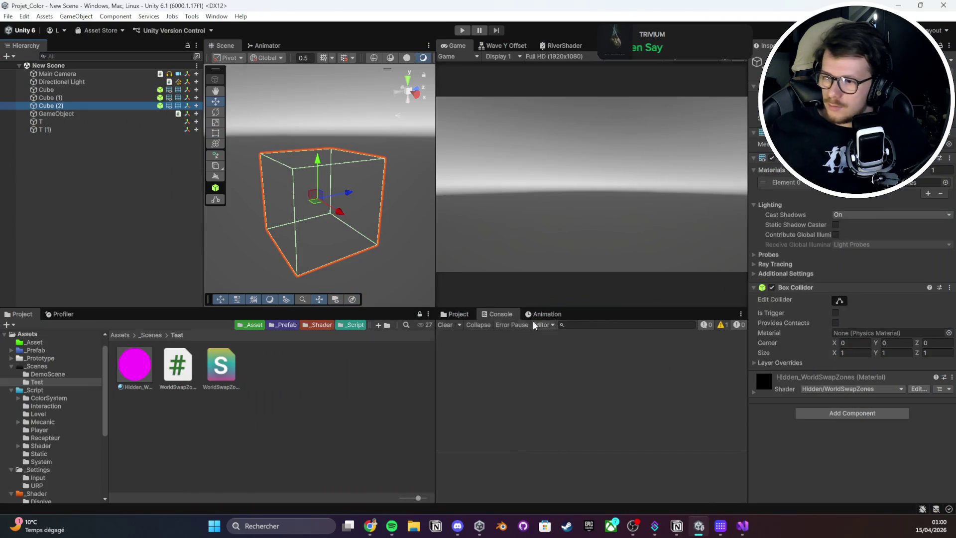
# - Look over the URP assets and open the Graphics project settings from URP global settings
pyautogui.click(700, 367)
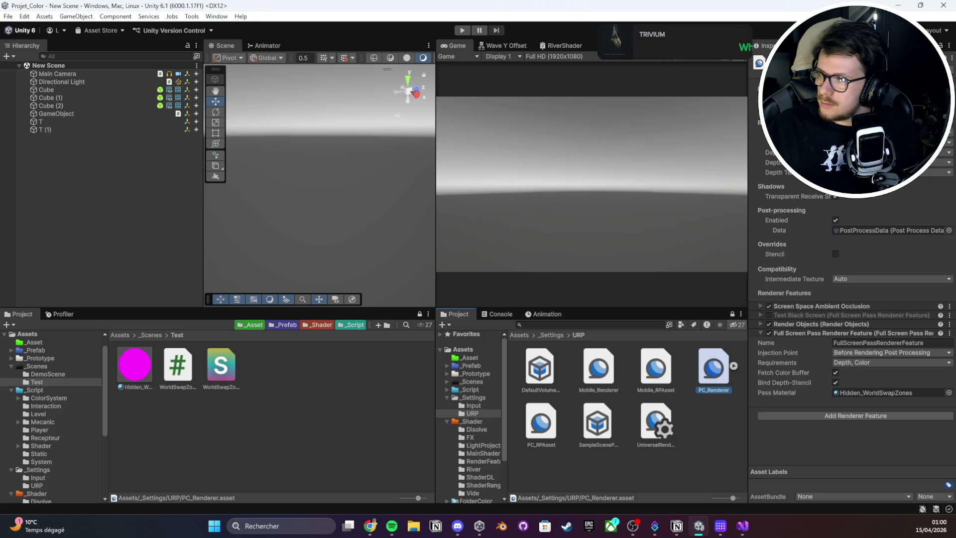
pyautogui.click(540, 369)
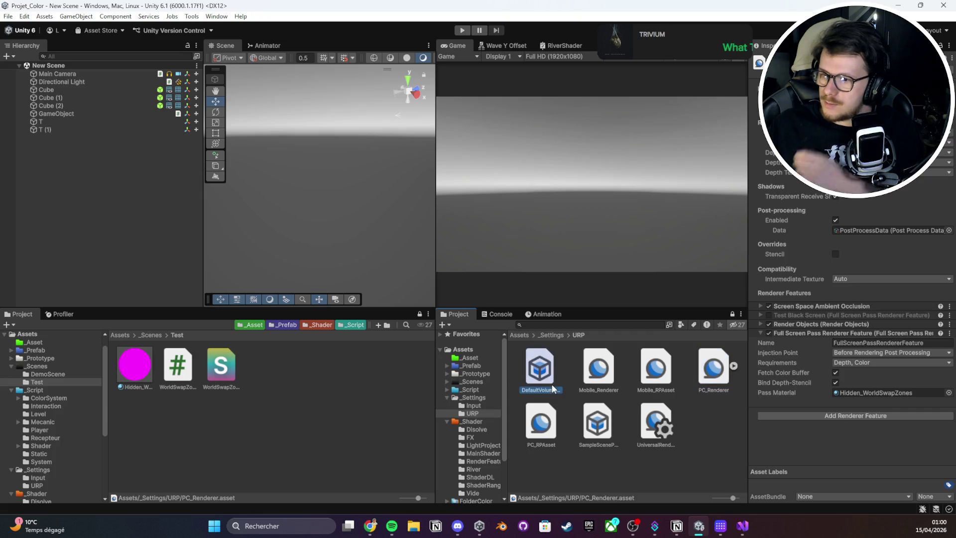
pyautogui.click(657, 421)
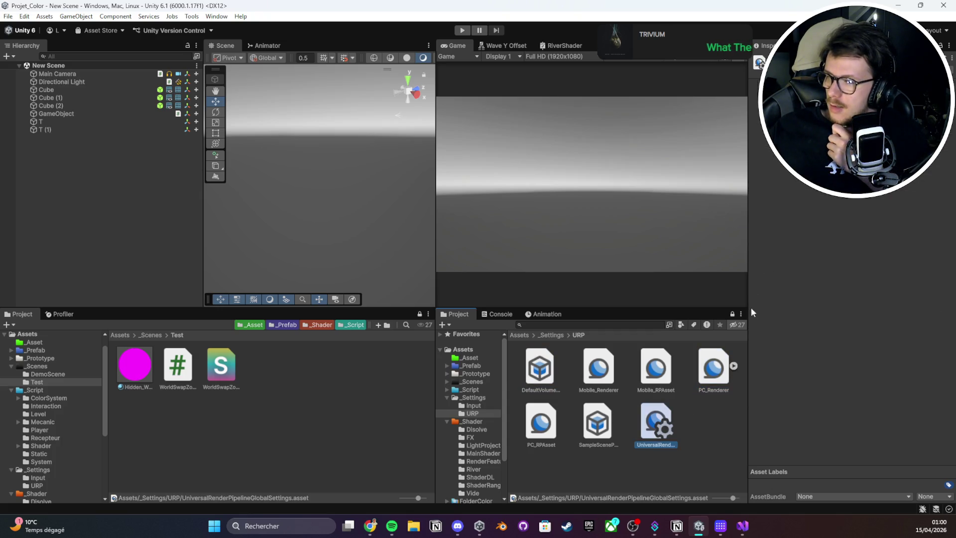
pyautogui.doubleClick(656, 420)
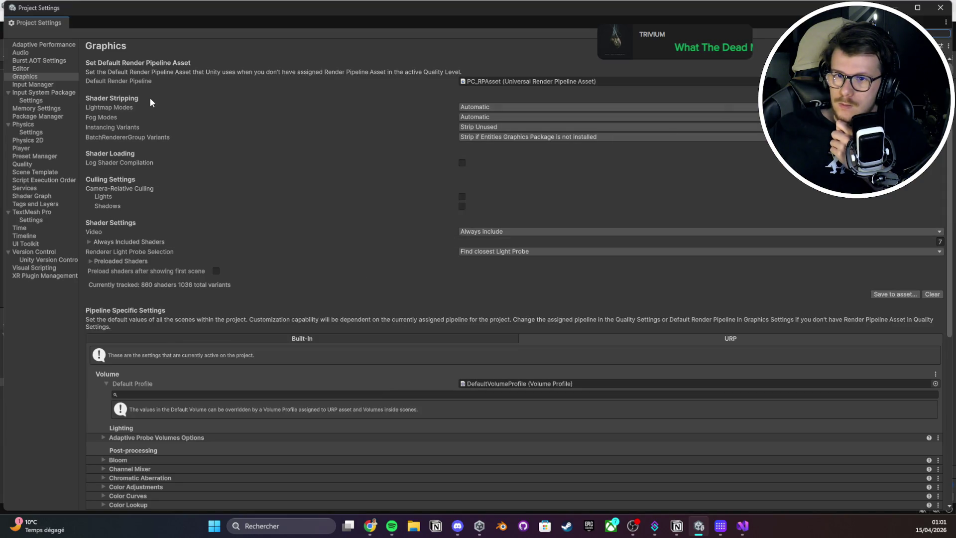
pyautogui.scroll(-10, 147, 116)
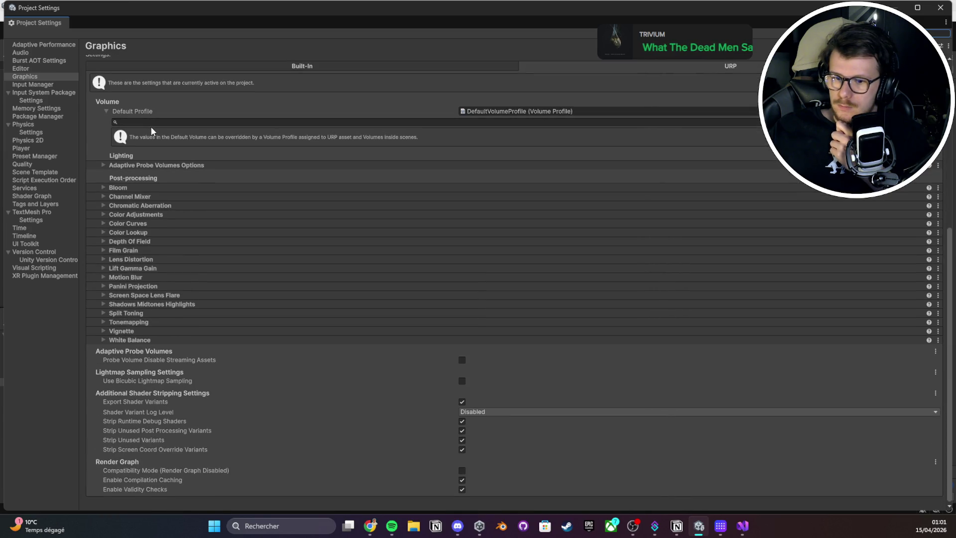
pyautogui.scroll(10, 167, 161)
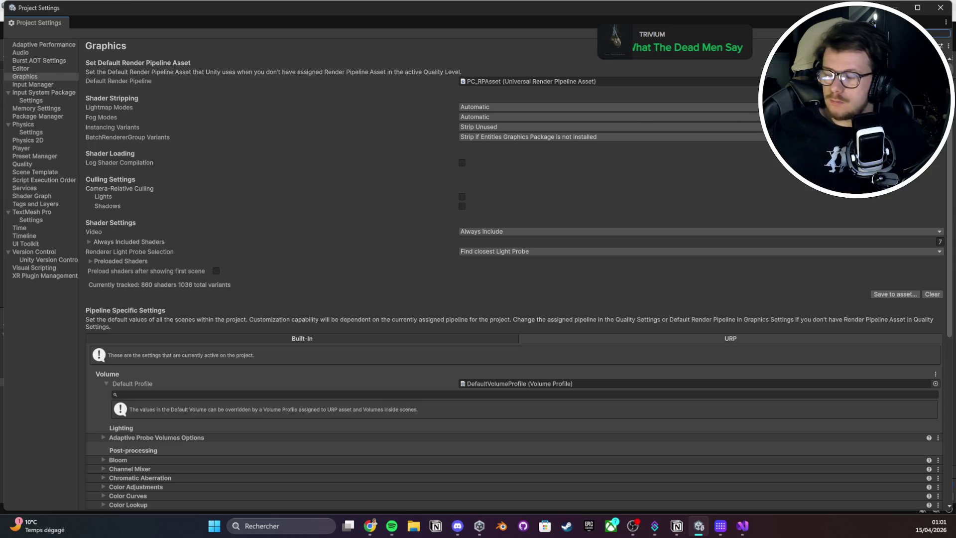
# - Search Project Settings for 'player', close it, and inspect PC_Renderer's renderer features
pyautogui.write('player')
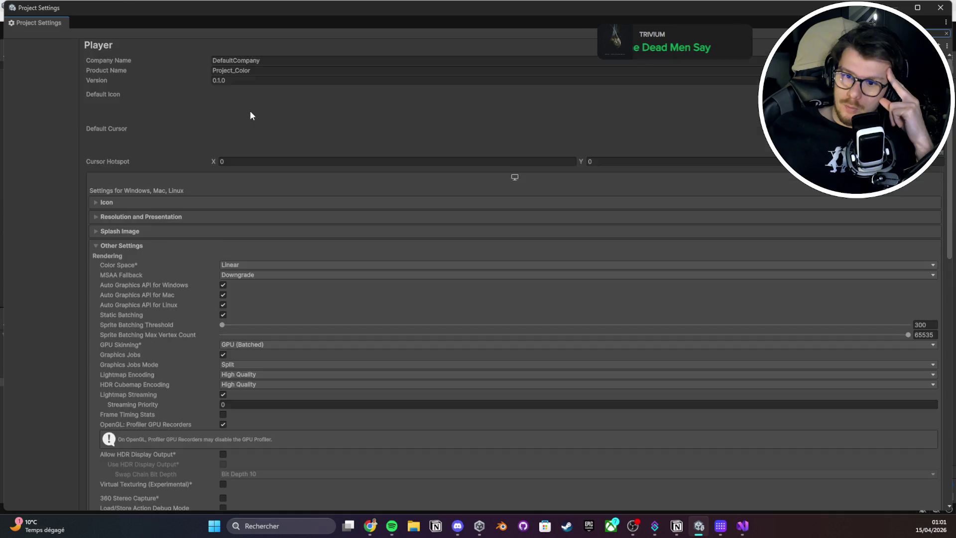
pyautogui.scroll(-10, 250, 111)
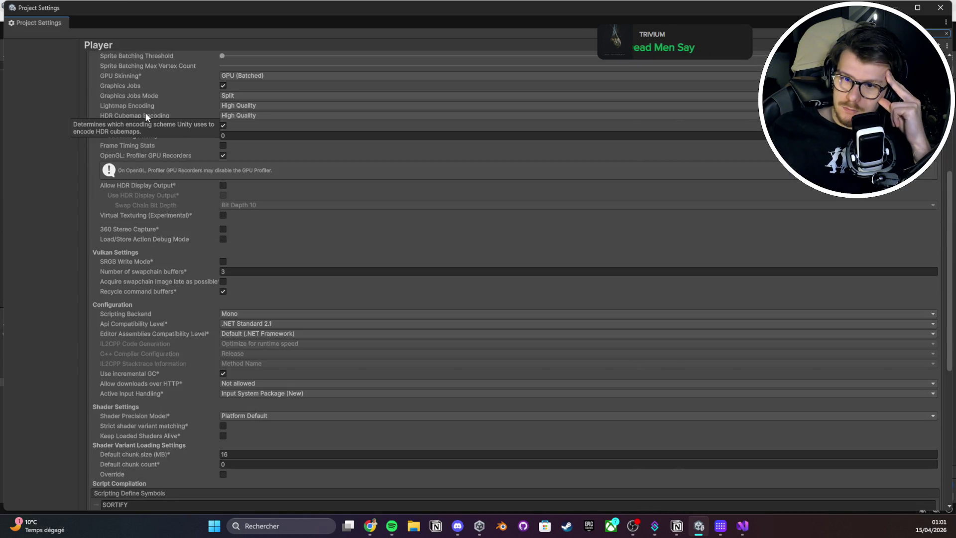
pyautogui.scroll(-12, 147, 117)
pyautogui.scroll(20, 145, 112)
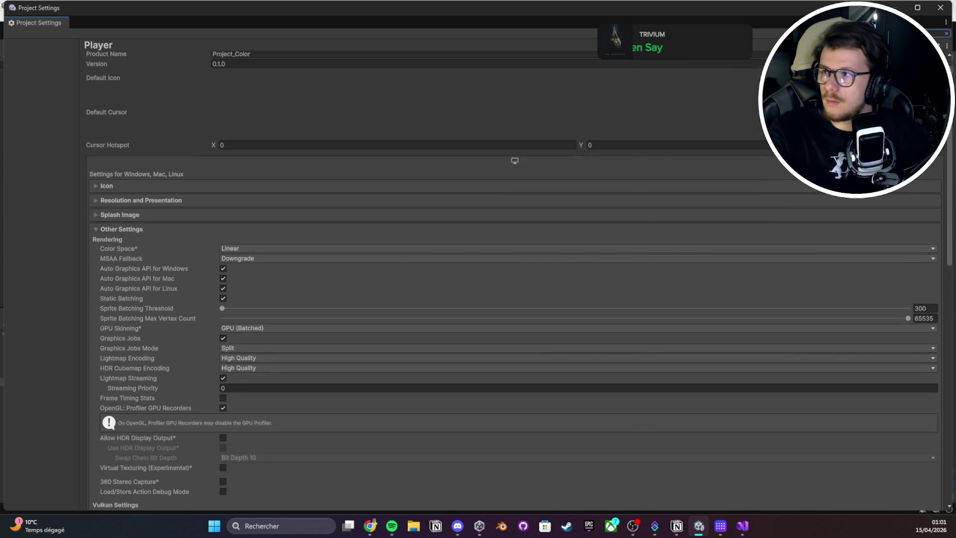
pyautogui.click(941, 8)
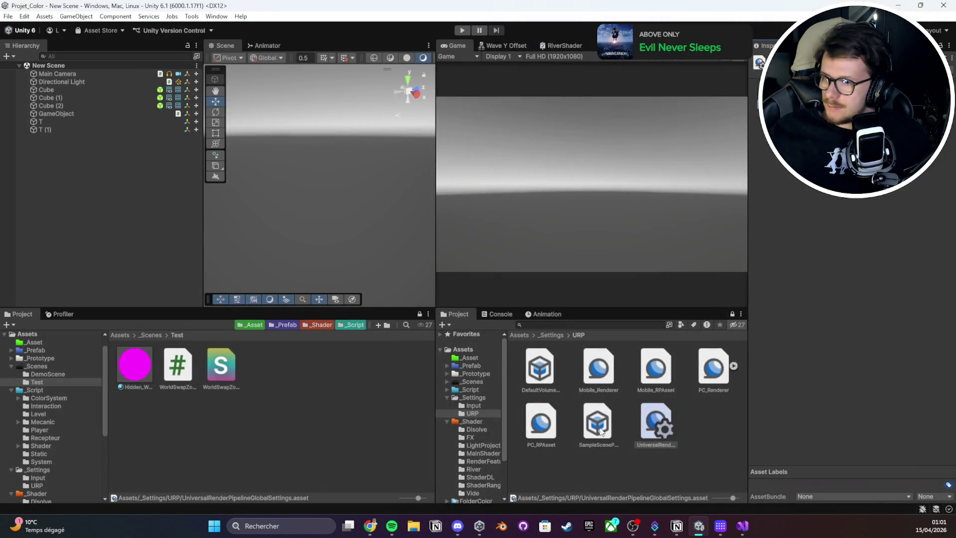
pyautogui.press('Left')
pyautogui.press('Left')
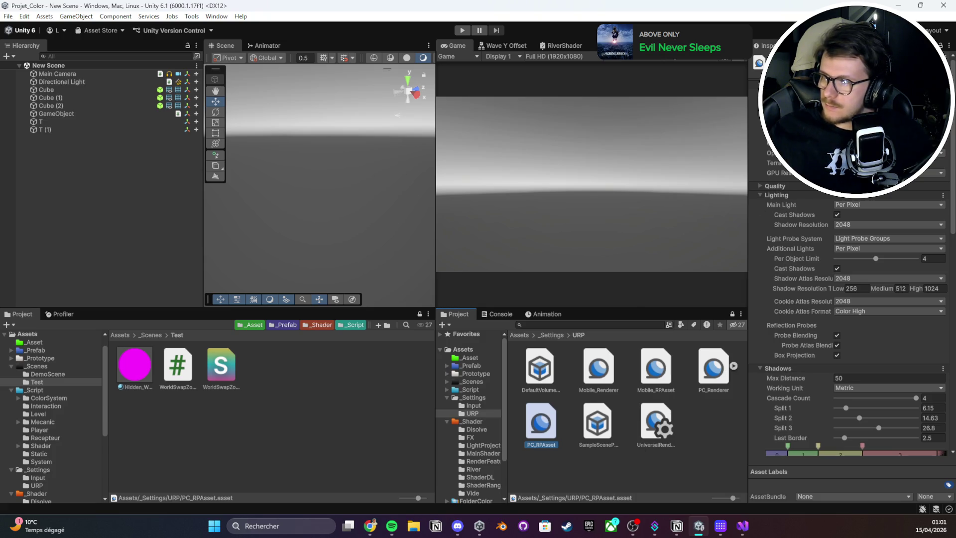
pyautogui.click(709, 353)
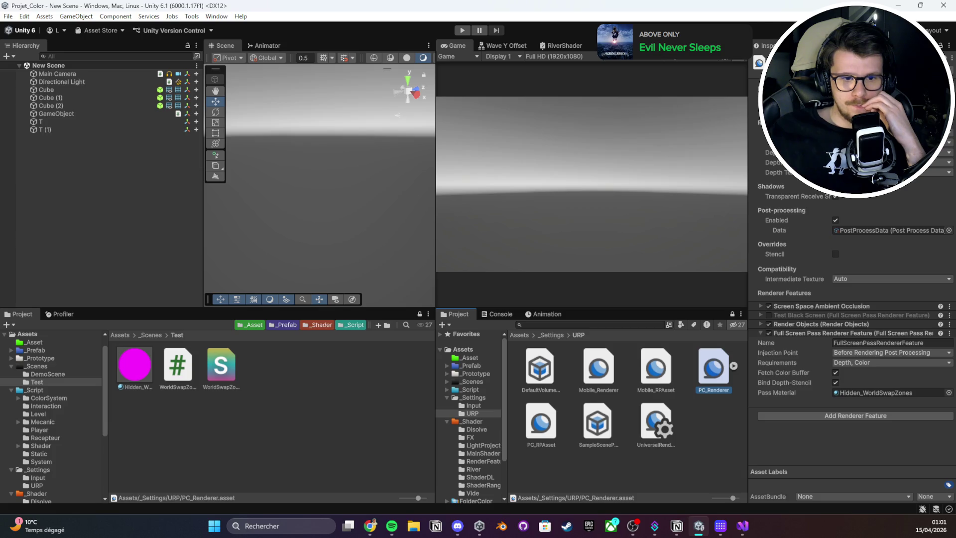
# - Glance over the WorldSwapZones.shader frag code in Visual Studio, then return to Unity
pyautogui.hotkey('alt', 'Tab')
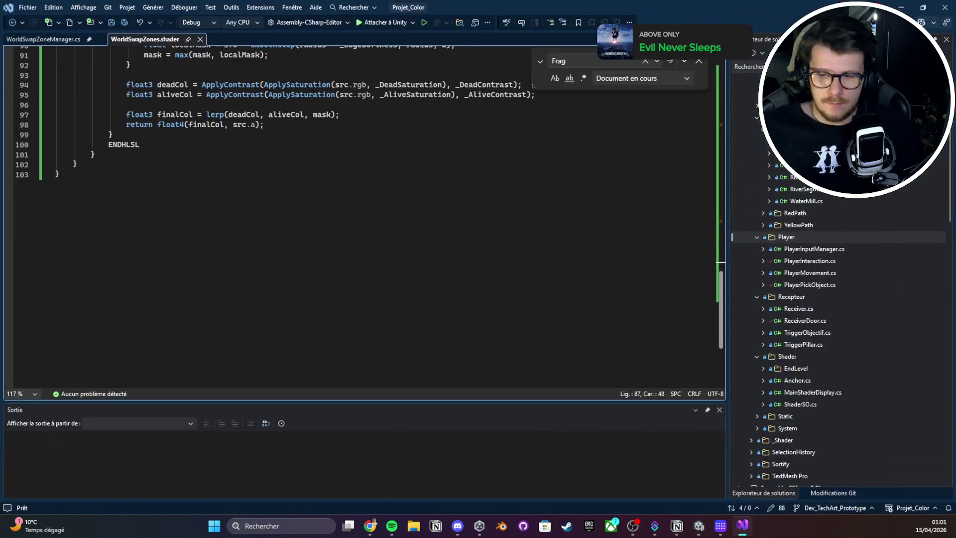
pyautogui.hotkey('ctrl', 'a')
pyautogui.click(409, 220)
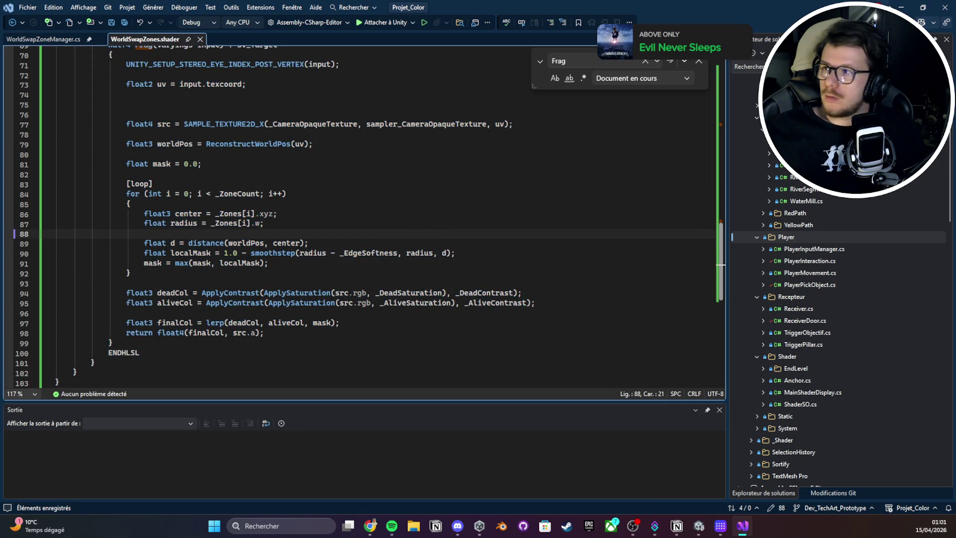
pyautogui.hotkey('alt', 'Tab')
pyautogui.hotkey('alt', 'Tab')
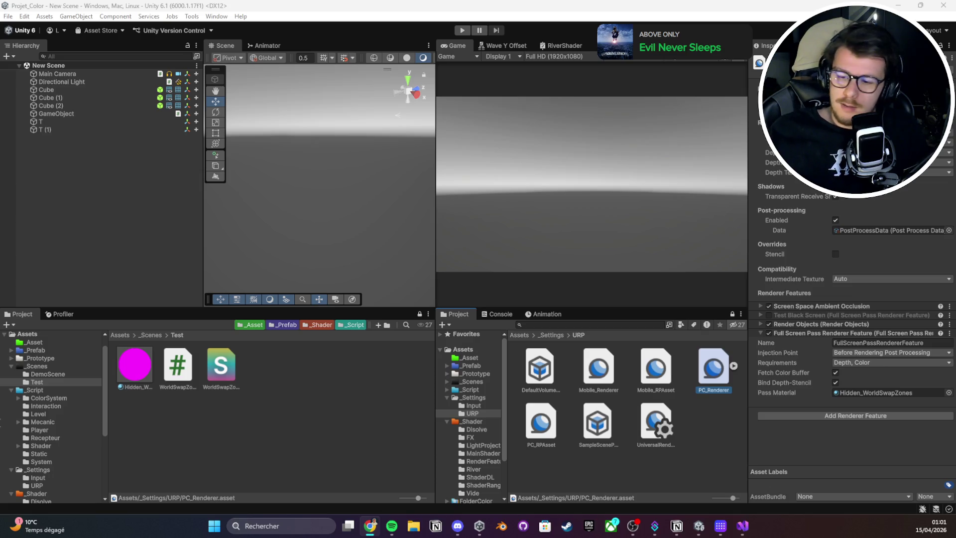
# - Inspect the light, camera, three cubes, T and the GameObject's dead/alive world settings
pyautogui.click(349, 421)
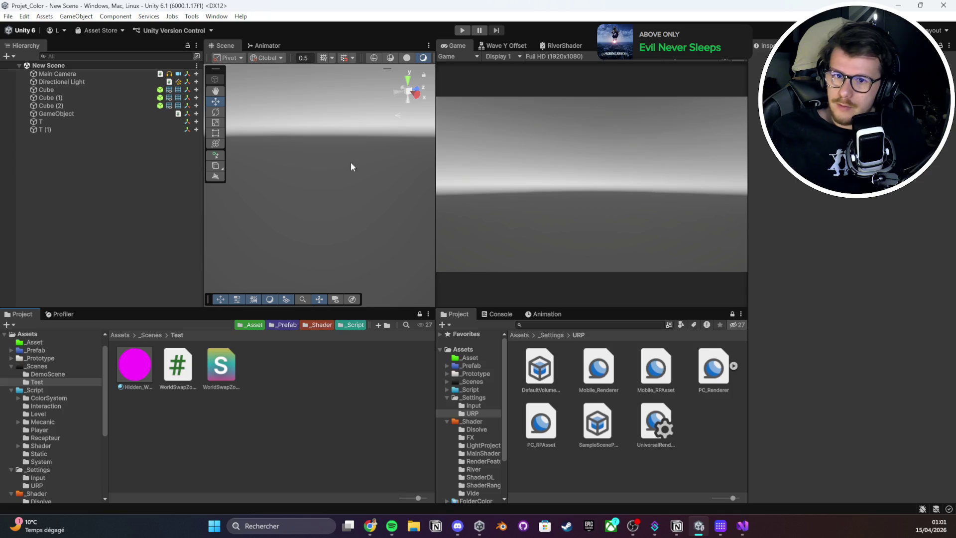
pyautogui.click(101, 81)
pyautogui.click(101, 76)
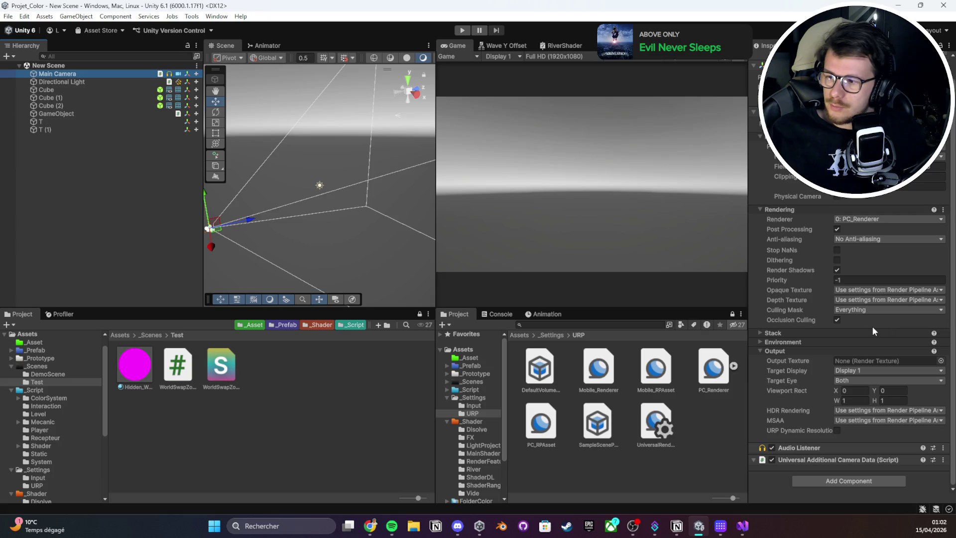
pyautogui.click(81, 90)
pyautogui.click(78, 97)
pyautogui.click(78, 106)
pyautogui.click(78, 114)
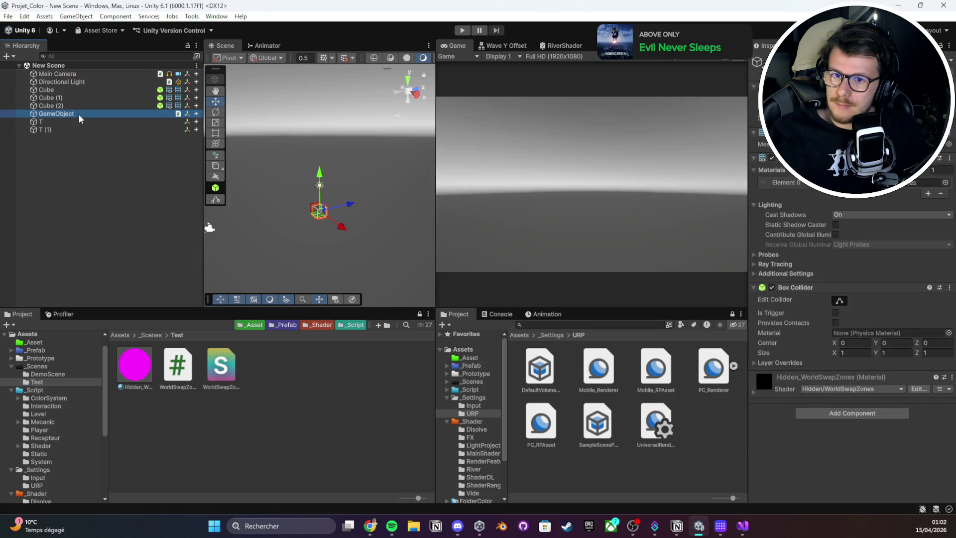
pyautogui.click(78, 122)
pyautogui.click(83, 114)
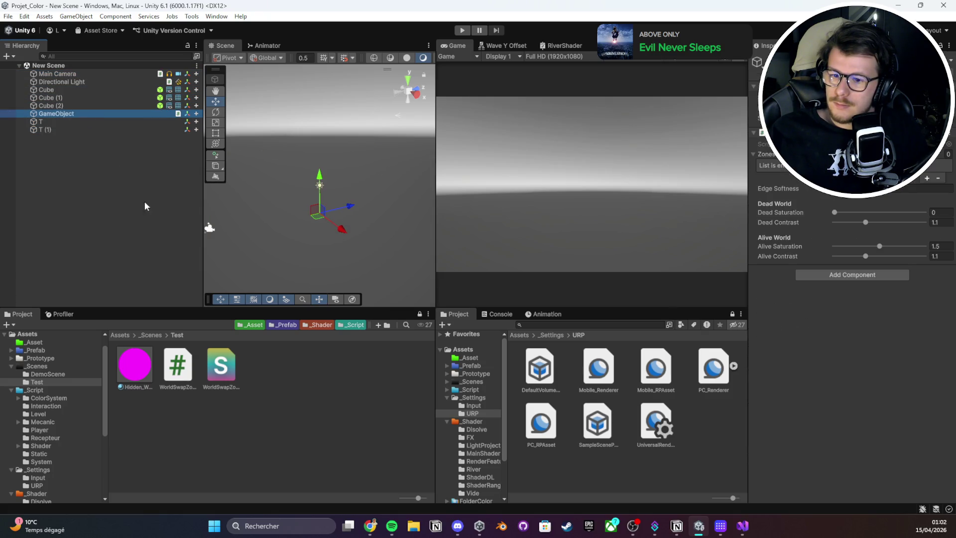
# - Open DemoScene from _Scenes, look around its cylinder and room, then reopen New Scene
pyautogui.click(150, 335)
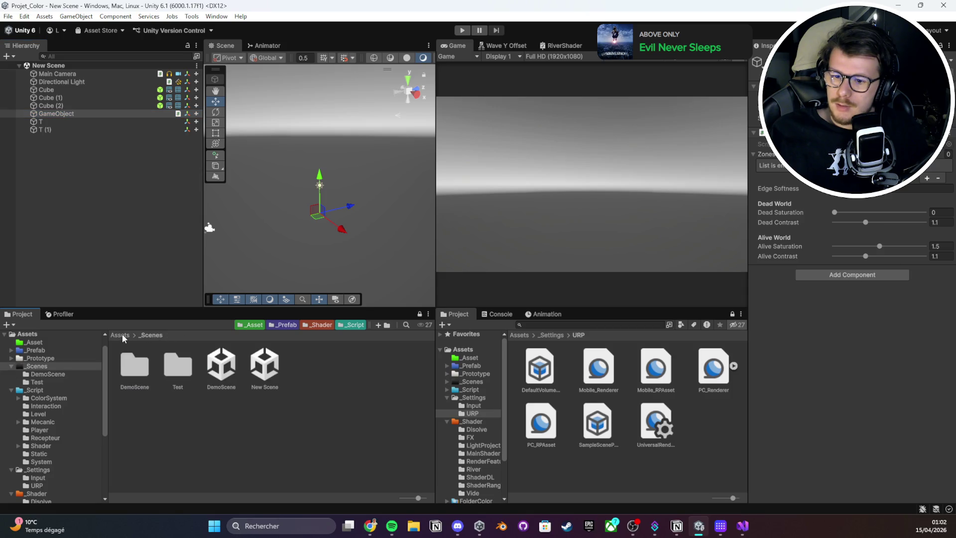
pyautogui.click(251, 369)
pyautogui.doubleClick(228, 369)
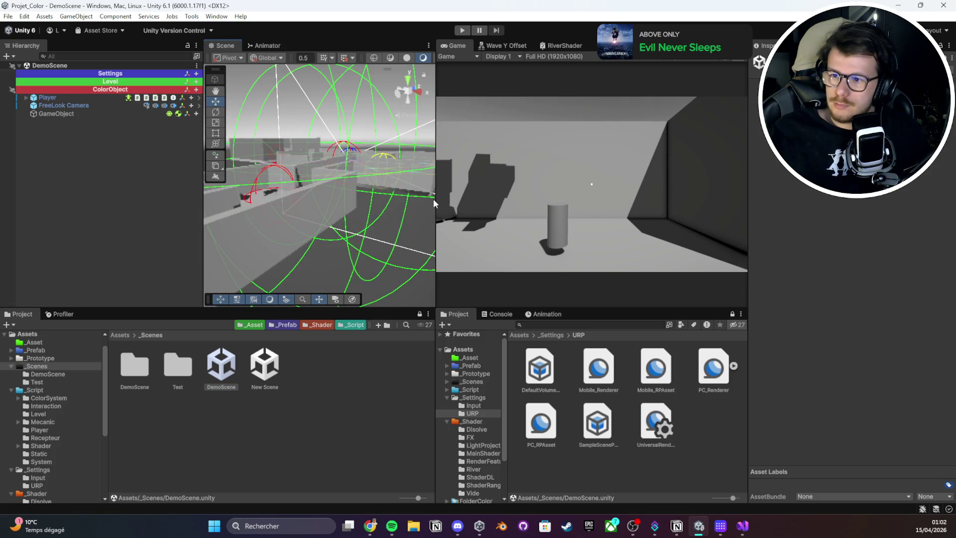
pyautogui.moveTo(435, 201)
pyautogui.mouseDown()
pyautogui.moveTo(576, 196)
pyautogui.moveTo(114, 207)
pyautogui.moveTo(466, 238)
pyautogui.moveTo(359, 214)
pyautogui.moveTo(356, 254)
pyautogui.moveTo(418, 276)
pyautogui.moveTo(383, 250)
pyautogui.moveTo(438, 264)
pyautogui.moveTo(572, 247)
pyautogui.mouseUp()
pyautogui.moveTo(702, 245)
pyautogui.mouseDown()
pyautogui.moveTo(929, 232)
pyautogui.moveTo(140, 234)
pyautogui.moveTo(305, 236)
pyautogui.mouseUp()
pyautogui.moveTo(573, 235); pyautogui.dragTo(485, 187)
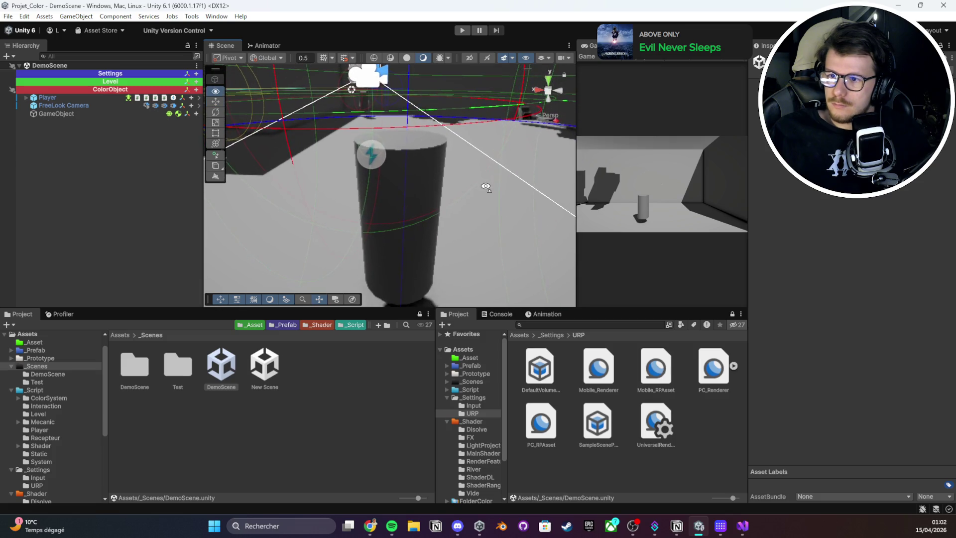
pyautogui.moveTo(423, 162)
pyautogui.mouseDown()
pyautogui.moveTo(535, 159)
pyautogui.moveTo(465, 121)
pyautogui.mouseUp()
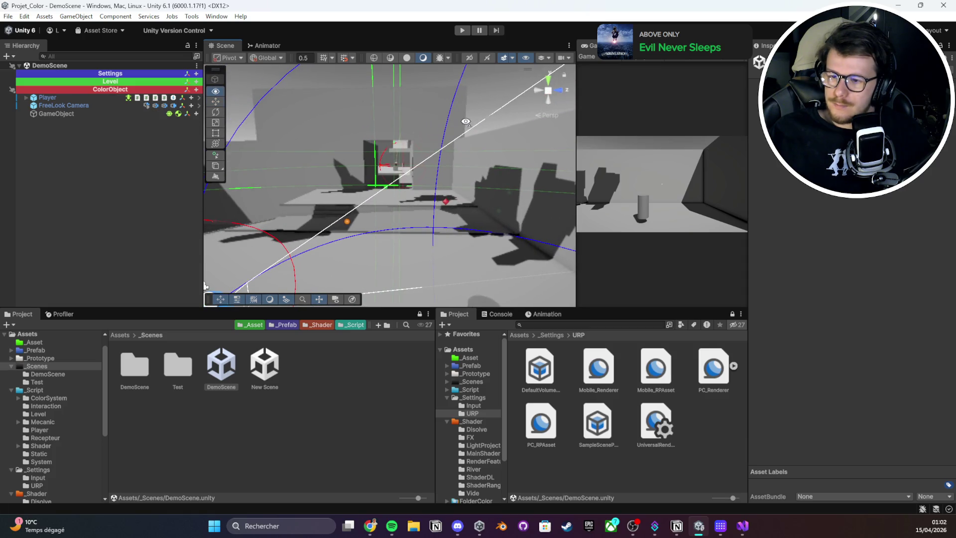
pyautogui.click(275, 369)
pyautogui.doubleClick(275, 369)
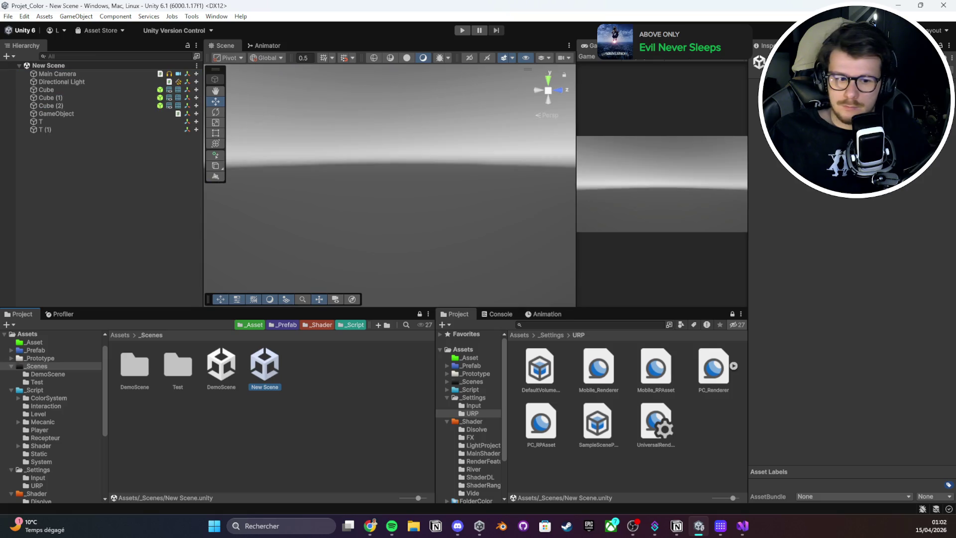
pyautogui.hotkey('alt', 'Tab')
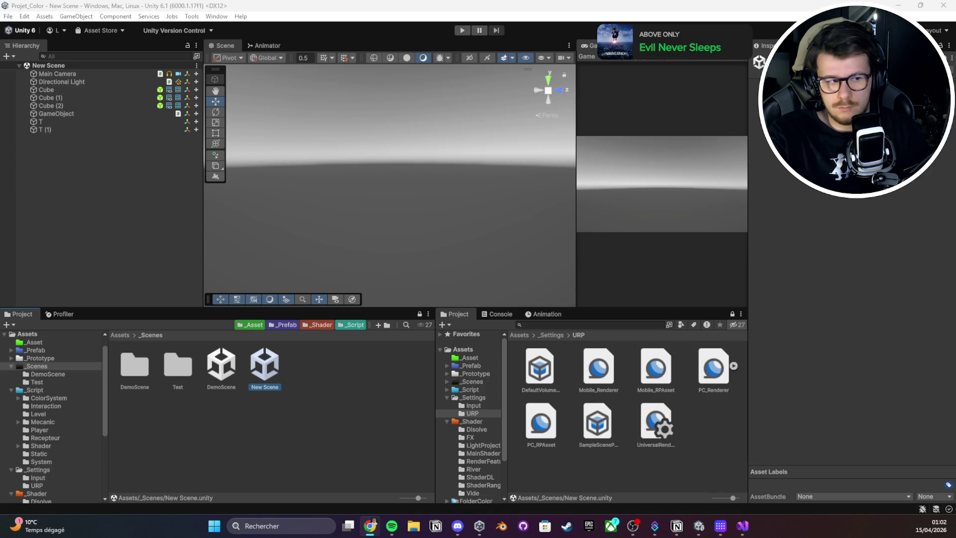
pyautogui.click(328, 439)
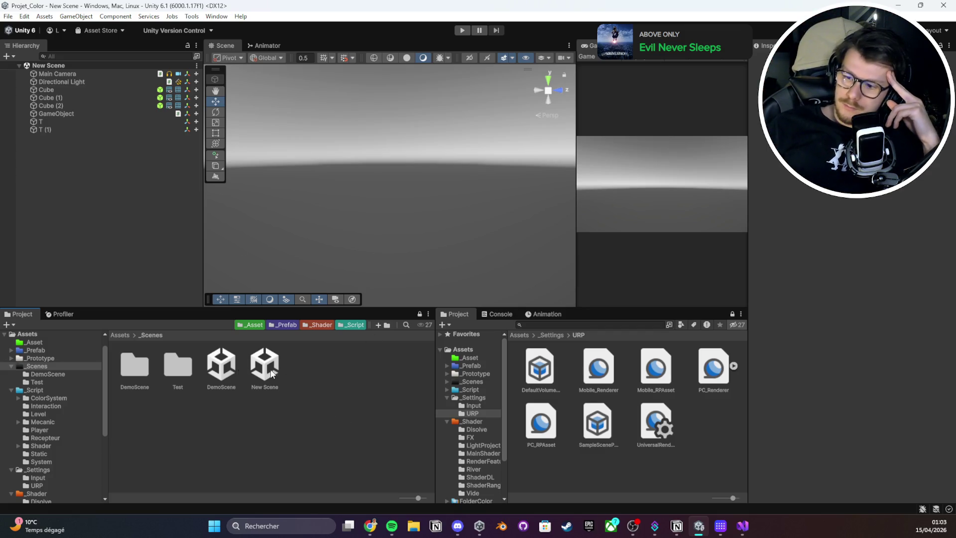
# - Open DemoScene and, on PC_Renderer, enable Render Objects and disable the full-screen pass
pyautogui.doubleClick(221, 366)
pyautogui.click(710, 380)
pyautogui.click(768, 327)
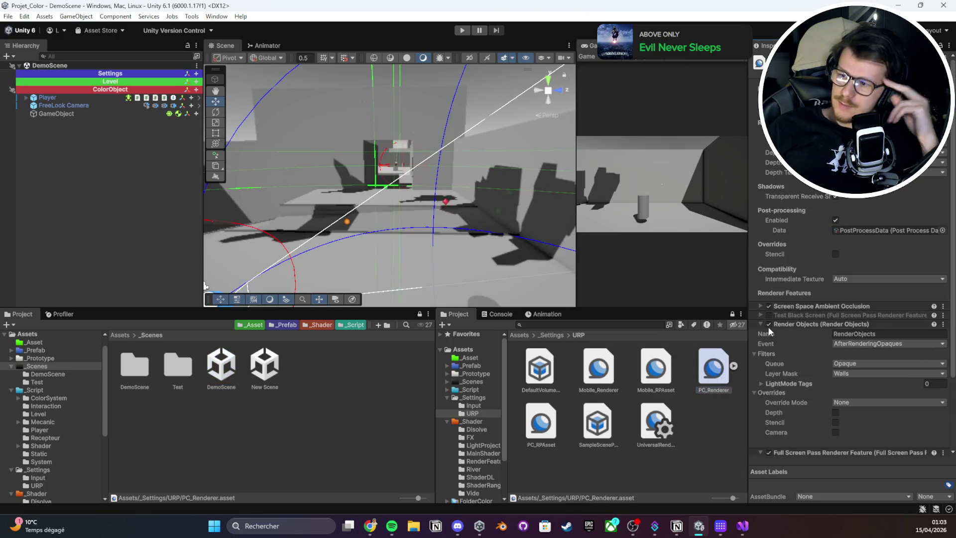
pyautogui.click(762, 325)
pyautogui.click(769, 323)
pyautogui.click(760, 333)
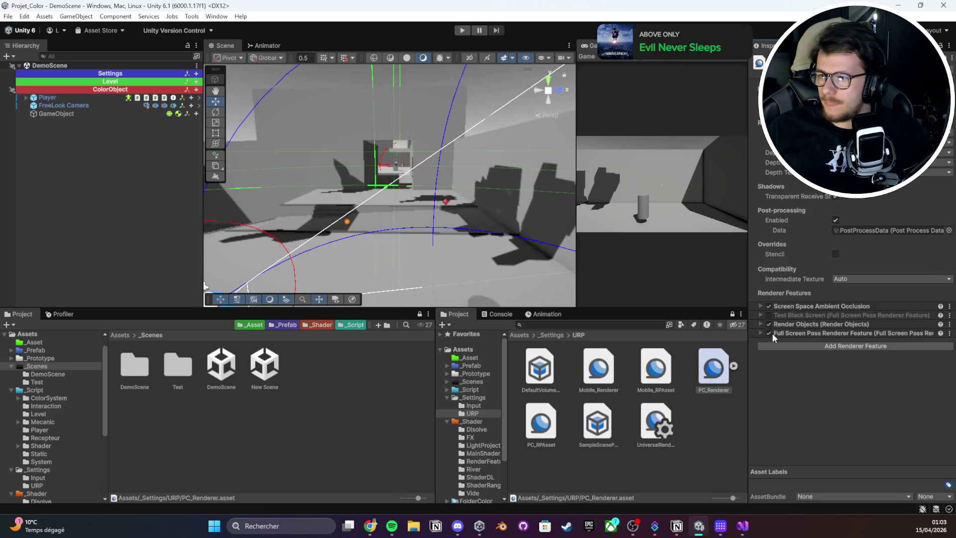
# - Toggle screen space ambient occlusion and Render Objects on and off to compare the level
pyautogui.click(769, 332)
pyautogui.click(769, 306)
pyautogui.click(768, 306)
pyautogui.click(769, 324)
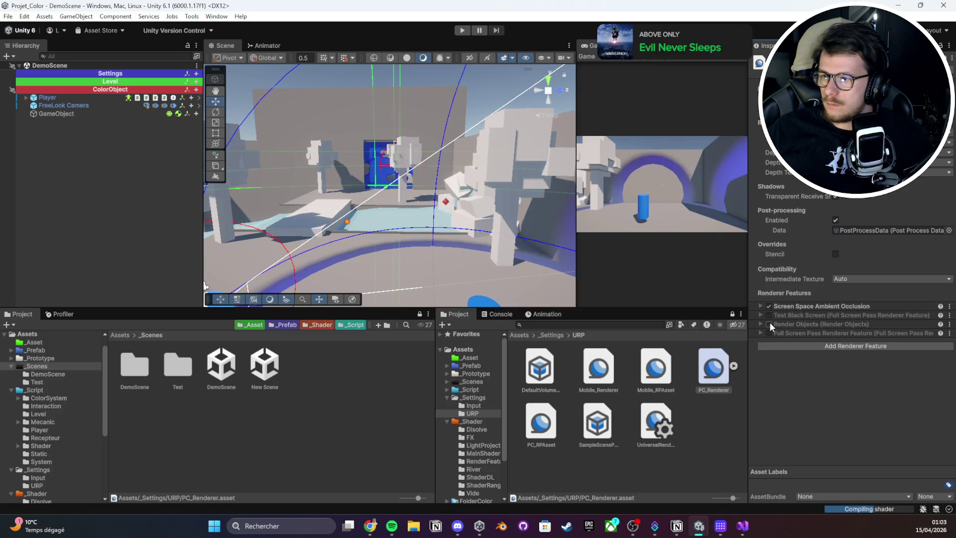
pyautogui.click(769, 323)
pyautogui.doubleClick(770, 324)
pyautogui.click(769, 324)
pyautogui.click(769, 323)
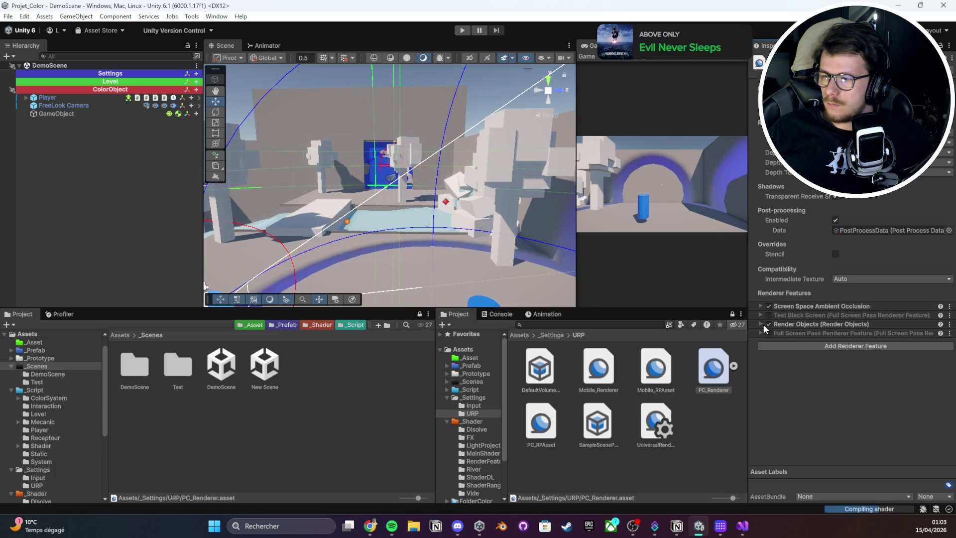
pyautogui.click(763, 324)
# - Select ColorObject > LD_3_Bleu and open its LevelEnigme.cs script in Visual Studio
pyautogui.scroll(-1, 799, 358)
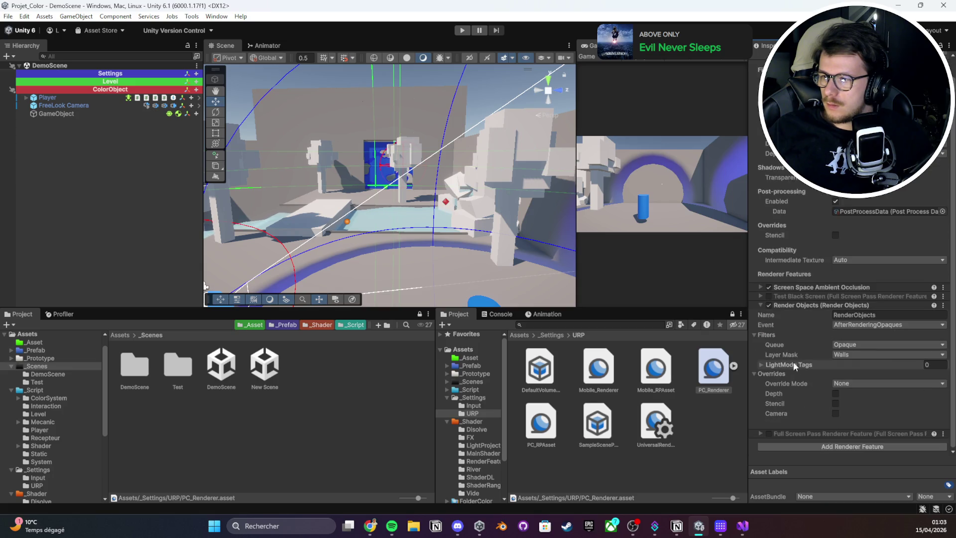
pyautogui.moveTo(538, 227); pyautogui.dragTo(329, 232)
pyautogui.moveTo(478, 268); pyautogui.dragTo(510, 279)
pyautogui.click(38, 89)
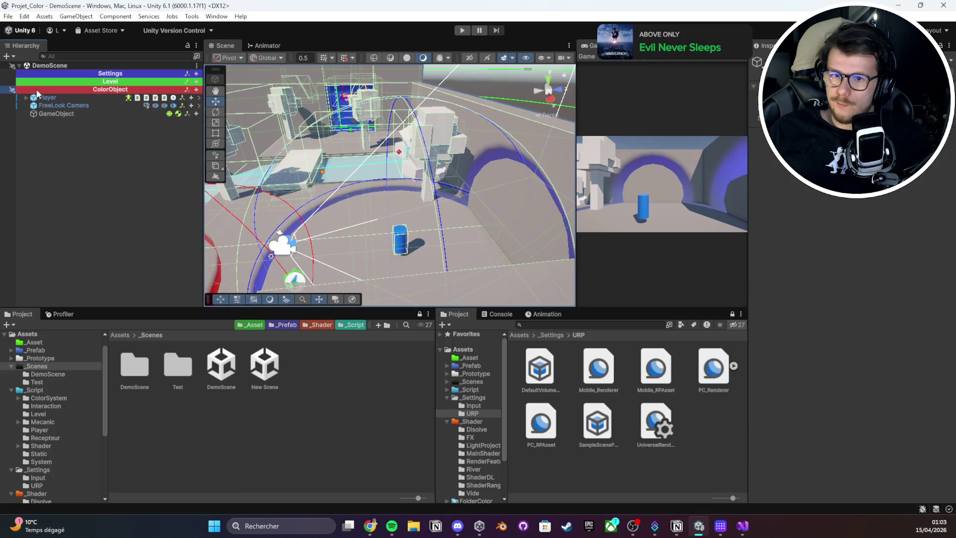
pyautogui.doubleClick(30, 89)
pyautogui.click(31, 90)
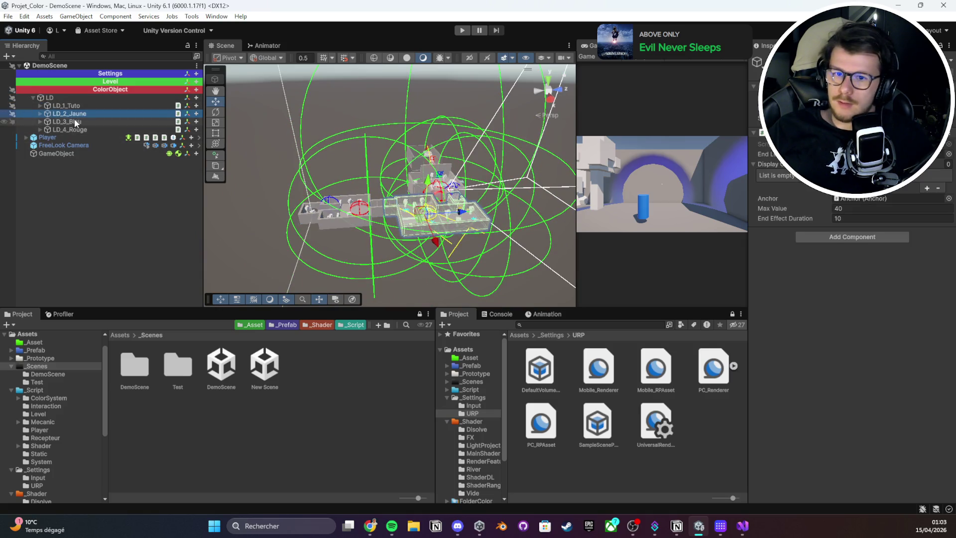
pyautogui.click(79, 121)
pyautogui.doubleClick(836, 144)
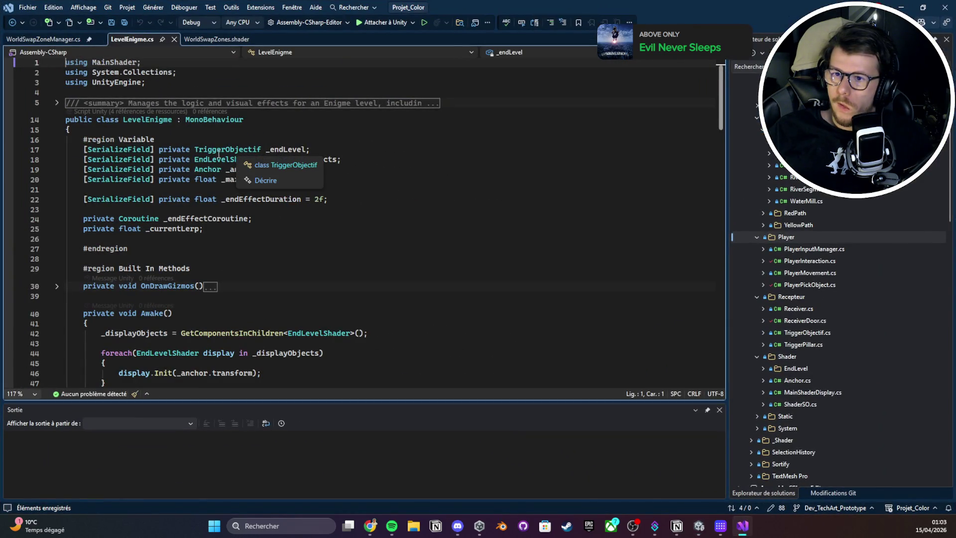
# - Go to the EndLevelShader definition from line 18 and read its UpdateMaterial method
pyautogui.rightClick(225, 163)
pyautogui.click(259, 243)
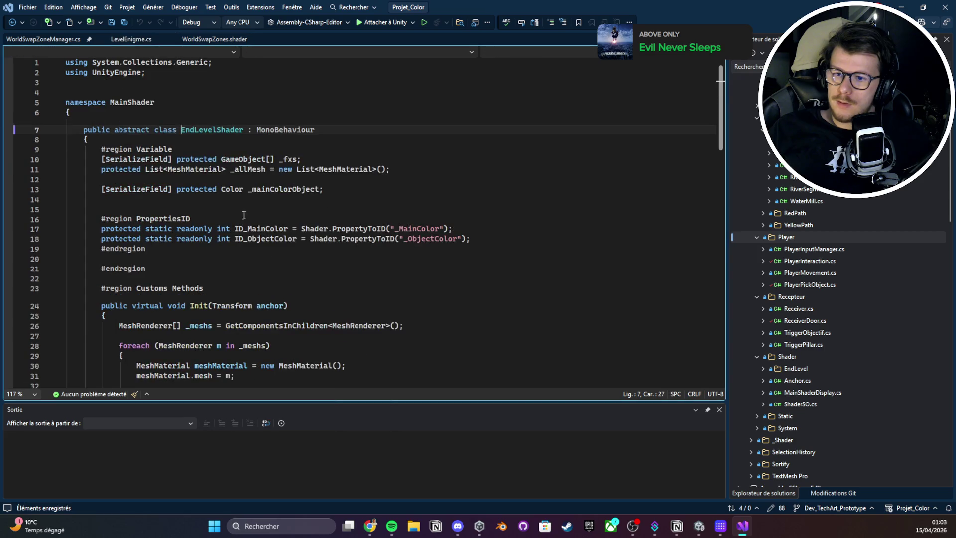
pyautogui.scroll(-14, 383, 143)
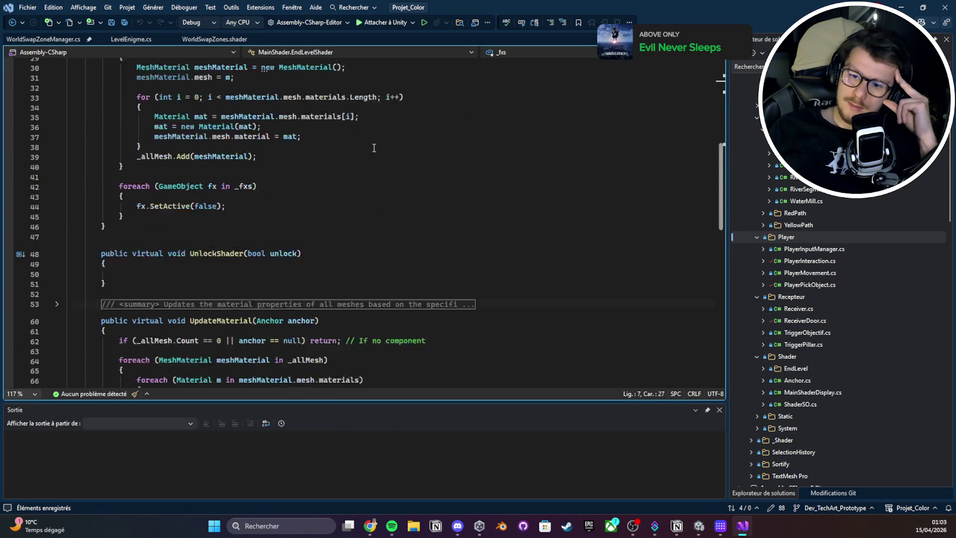
pyautogui.scroll(-2, 366, 205)
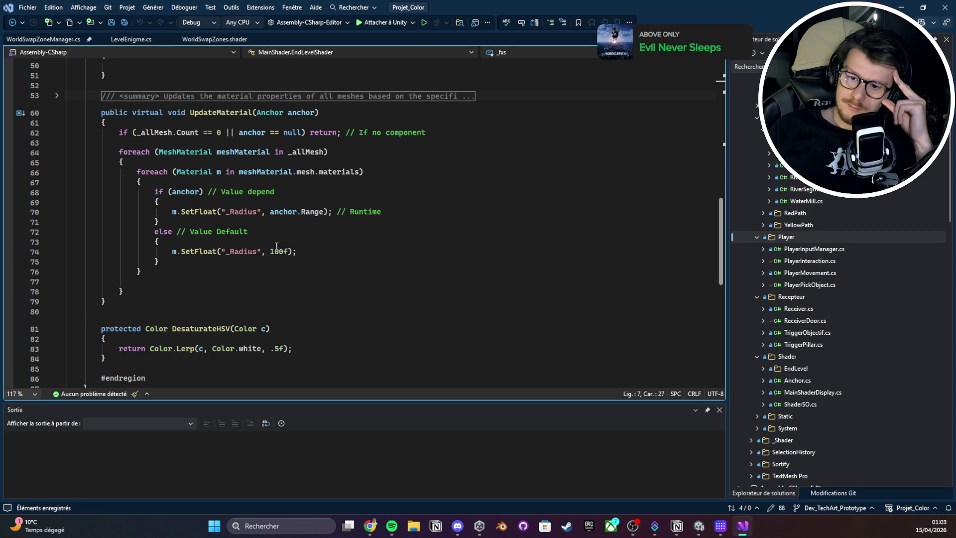
pyautogui.scroll(-2, 276, 246)
pyautogui.hotkey('alt', 'Tab')
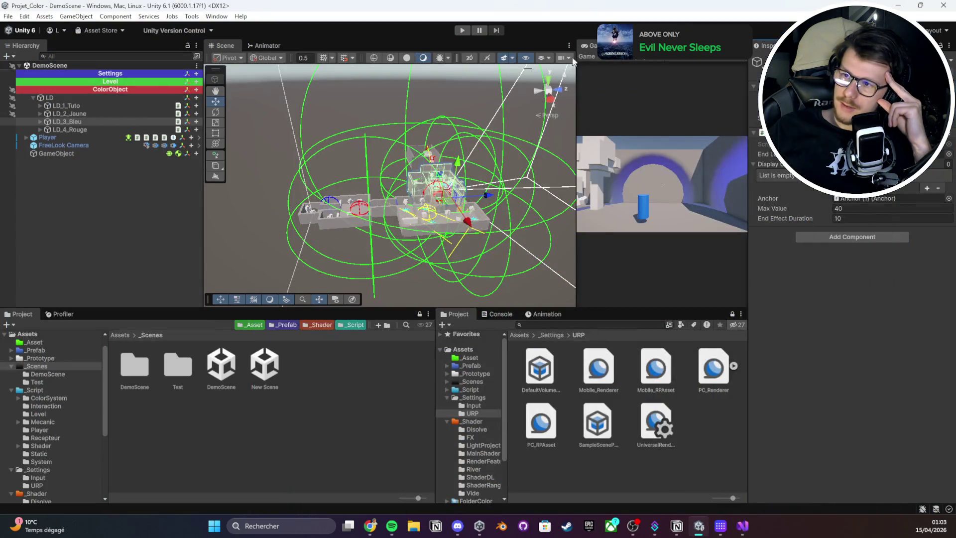
# - Close the RiverShader and Wave Y Offset view tabs
pyautogui.moveTo(576, 96); pyautogui.dragTo(409, 85)
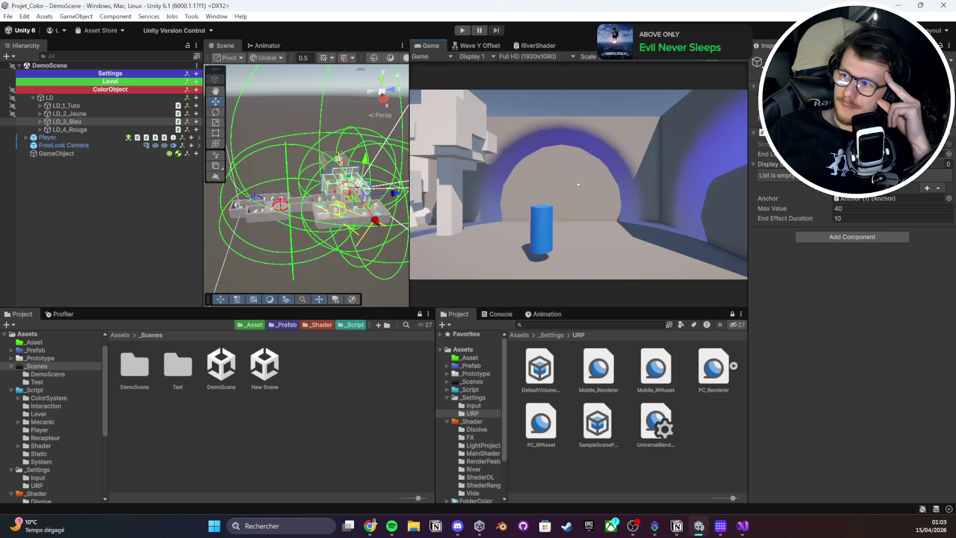
pyautogui.rightClick(556, 46)
pyautogui.click(583, 65)
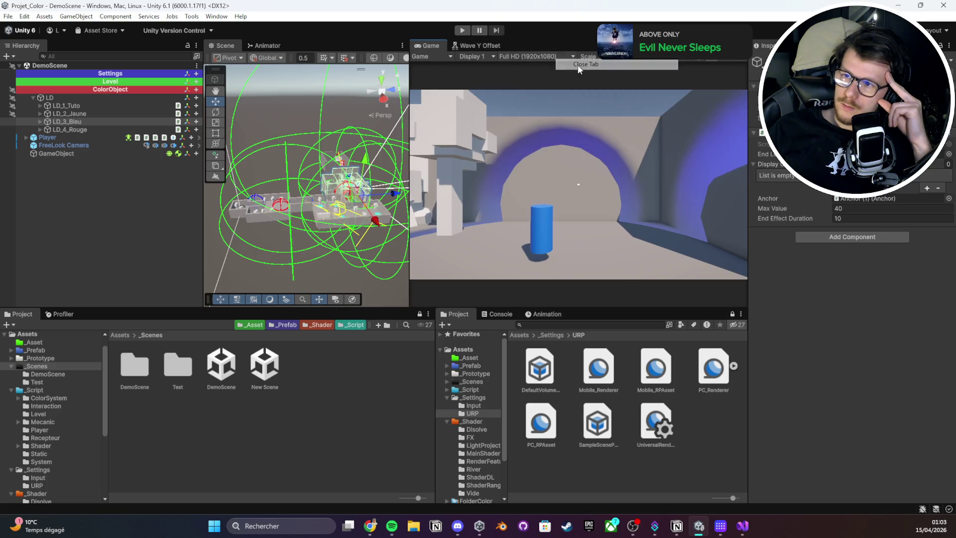
pyautogui.rightClick(477, 45)
pyautogui.click(532, 64)
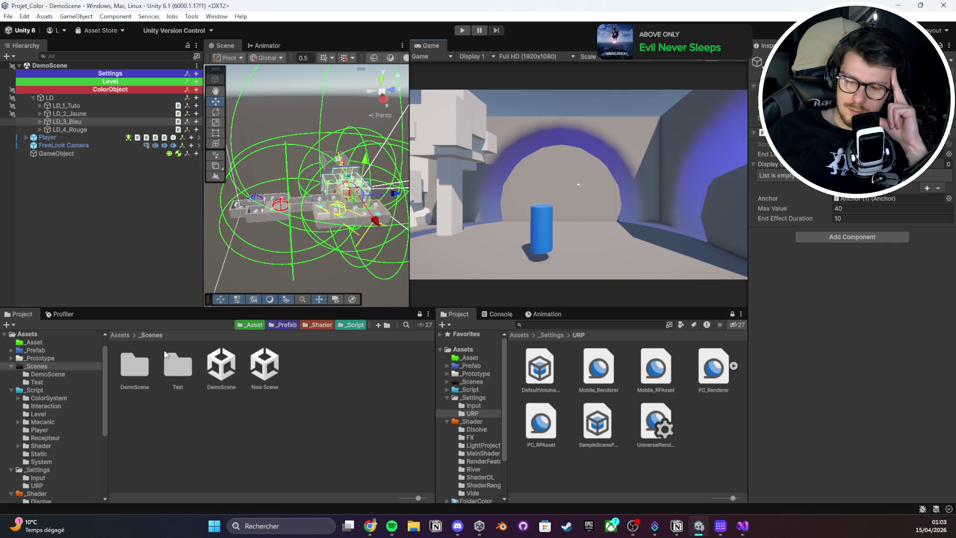
# - Open SG_MainShader_Color from Assets/_Shader/MainShader in the Shader Graph editor
pyautogui.click(125, 335)
pyautogui.doubleClick(397, 374)
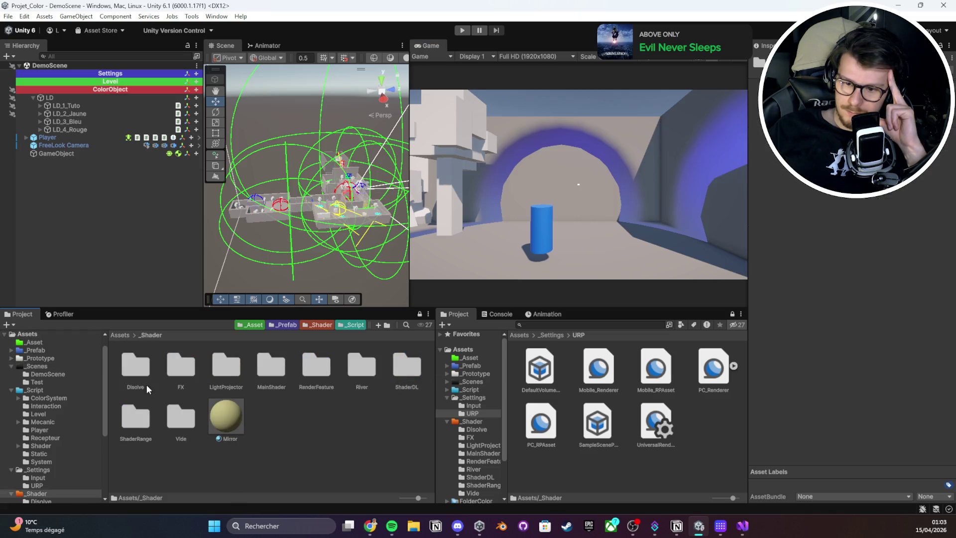
pyautogui.doubleClick(273, 373)
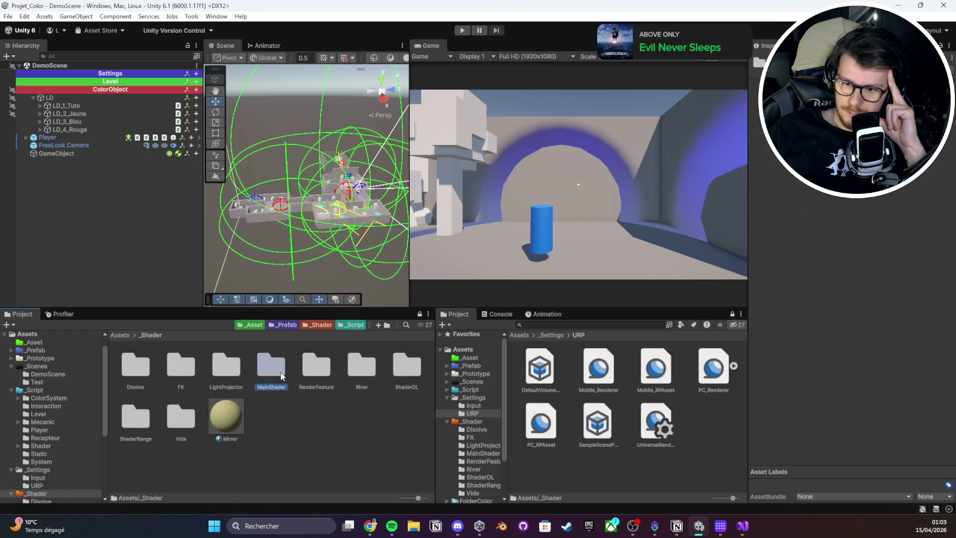
pyautogui.click(279, 371)
pyautogui.click(348, 372)
pyautogui.click(330, 374)
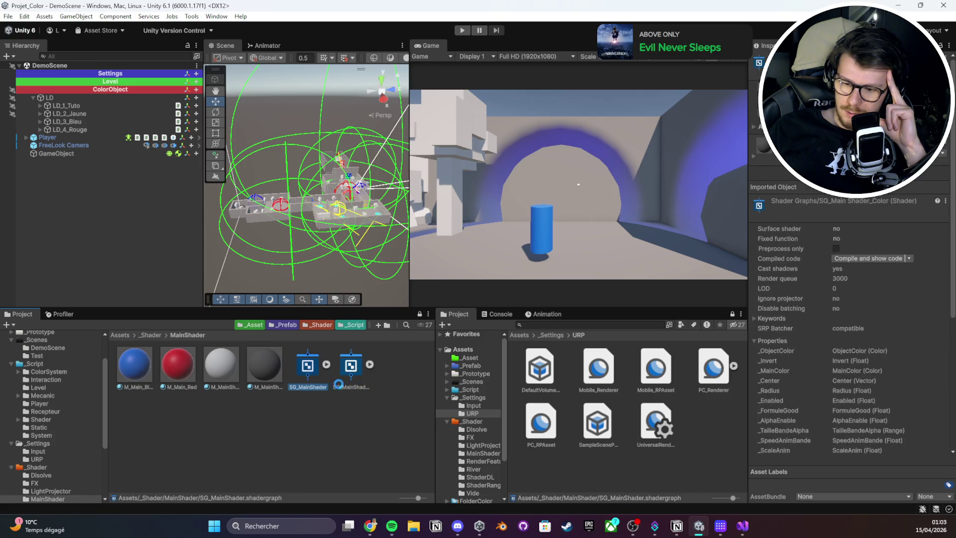
pyautogui.click(340, 378)
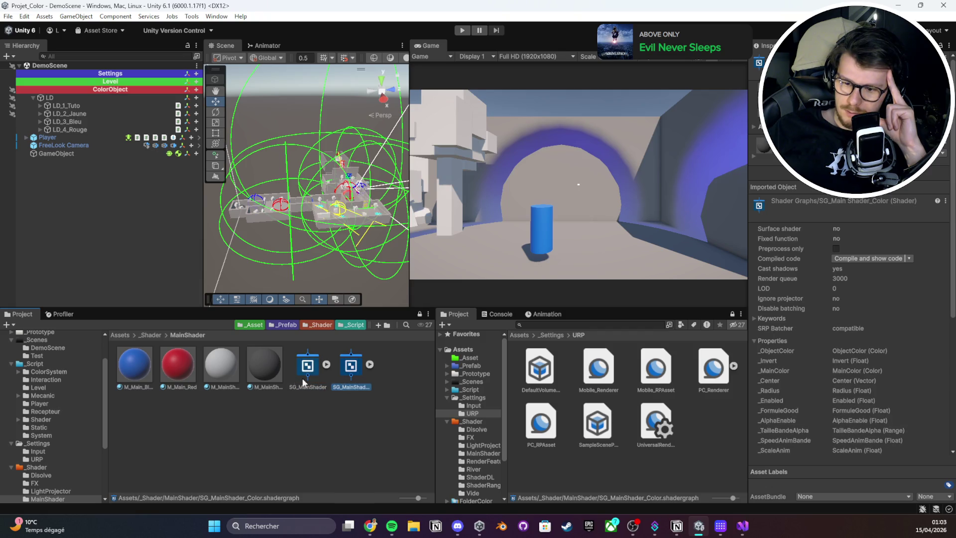
pyautogui.doubleClick(353, 387)
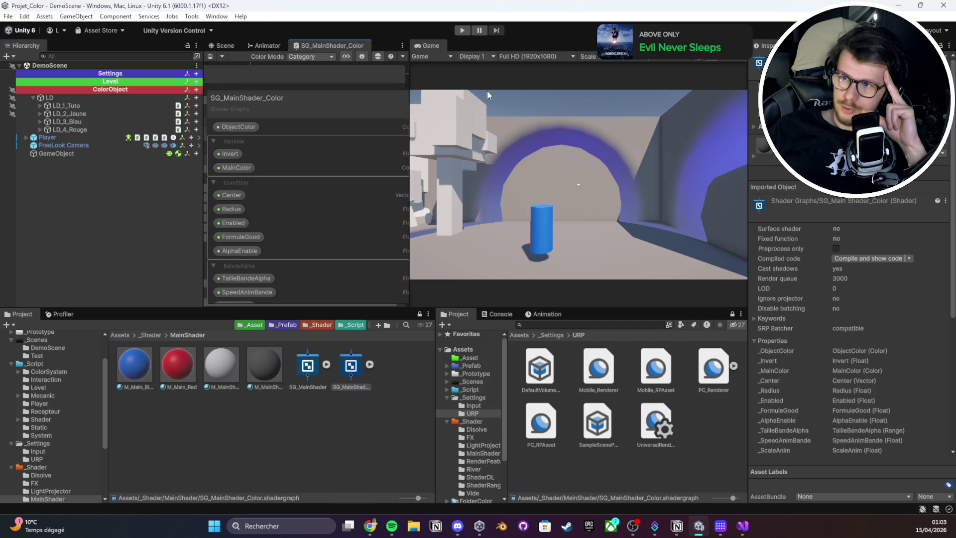
# - Maximize the Shader Graph, zoom the canvas, and enlarge the graph area and Blackboard property list
pyautogui.doubleClick(331, 43)
pyautogui.scroll(-3, 291, 189)
pyautogui.scroll(-3, 364, 92)
pyautogui.scroll(-3, 508, 174)
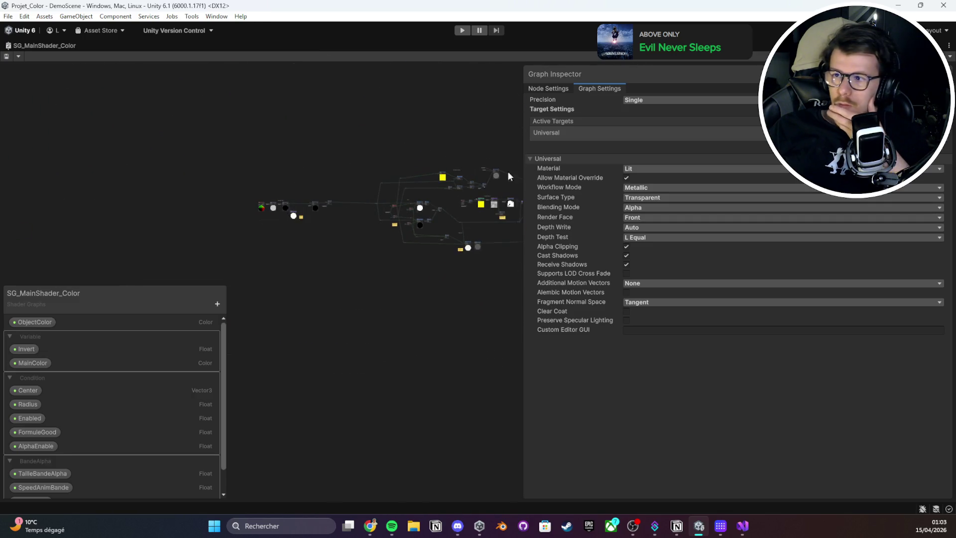
pyautogui.moveTo(524, 67)
pyautogui.mouseDown()
pyautogui.moveTo(557, 169)
pyautogui.moveTo(745, 276)
pyautogui.mouseUp()
pyautogui.scroll(5, 382, 227)
pyautogui.scroll(-2, 422, 281)
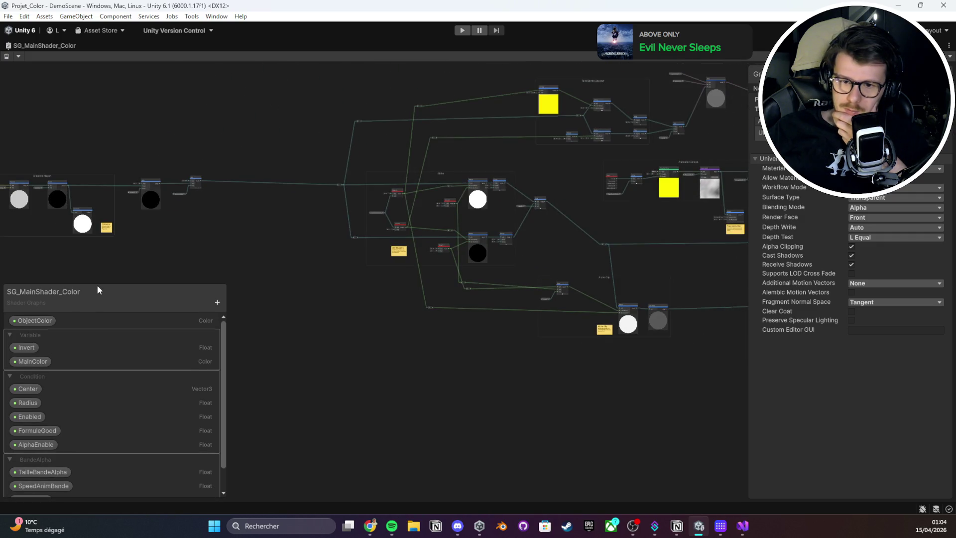
pyautogui.moveTo(100, 282)
pyautogui.mouseDown()
pyautogui.moveTo(100, 70)
pyautogui.moveTo(100, 94)
pyautogui.mouseUp()
# - Add a trial Vector4 property, save, move it into the Variable category, then delete it
pyautogui.click(218, 108)
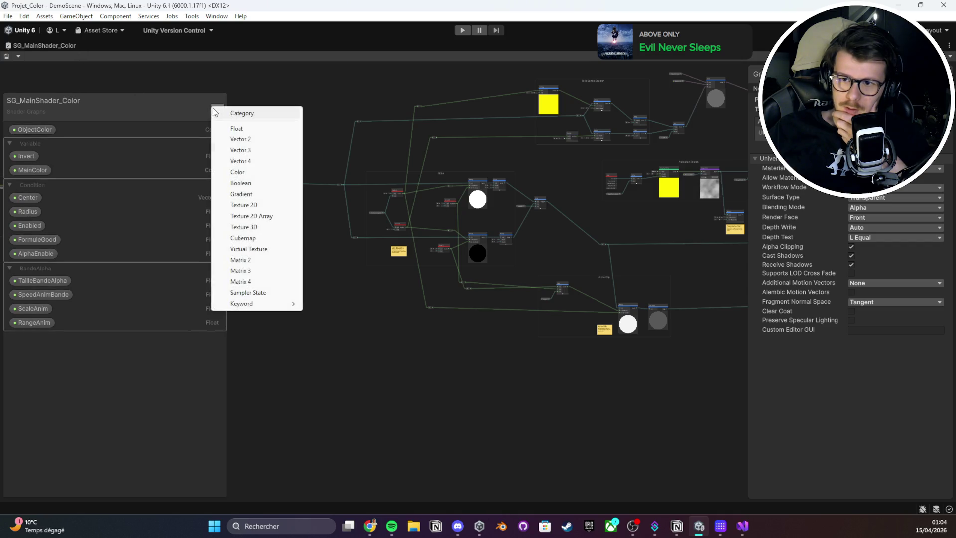
pyautogui.click(254, 158)
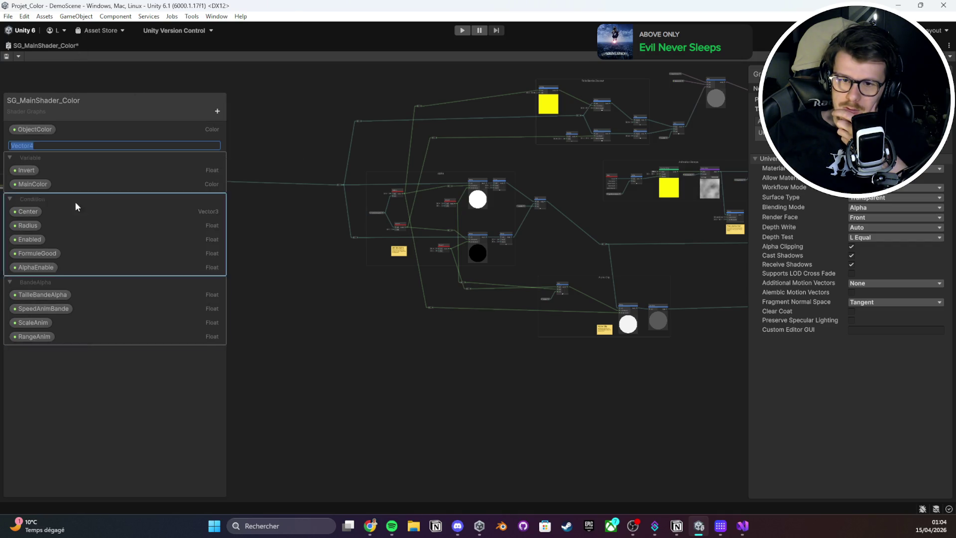
pyautogui.click(44, 252)
pyautogui.click(45, 142)
pyautogui.hotkey('ctrl', 's')
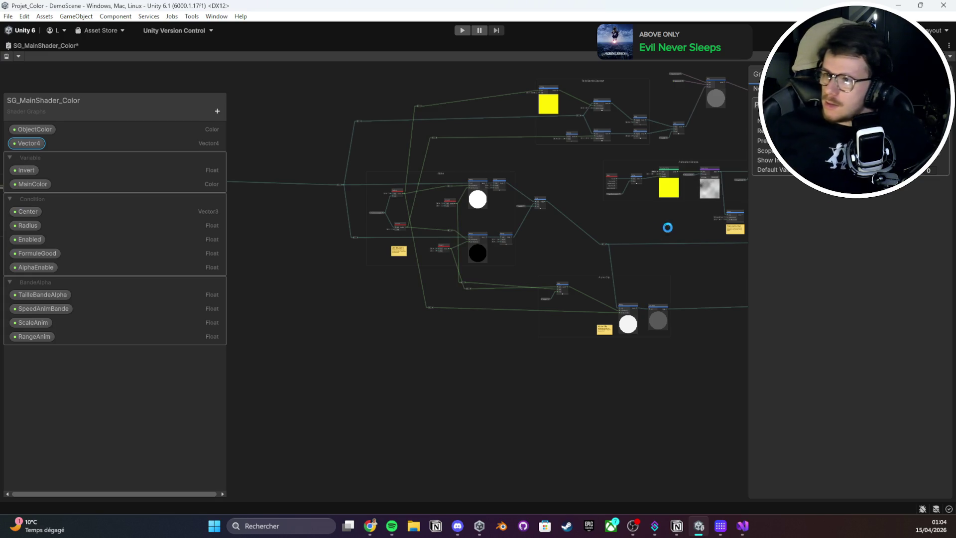
pyautogui.moveTo(748, 219)
pyautogui.mouseDown()
pyautogui.moveTo(606, 234)
pyautogui.moveTo(621, 233)
pyautogui.mouseUp()
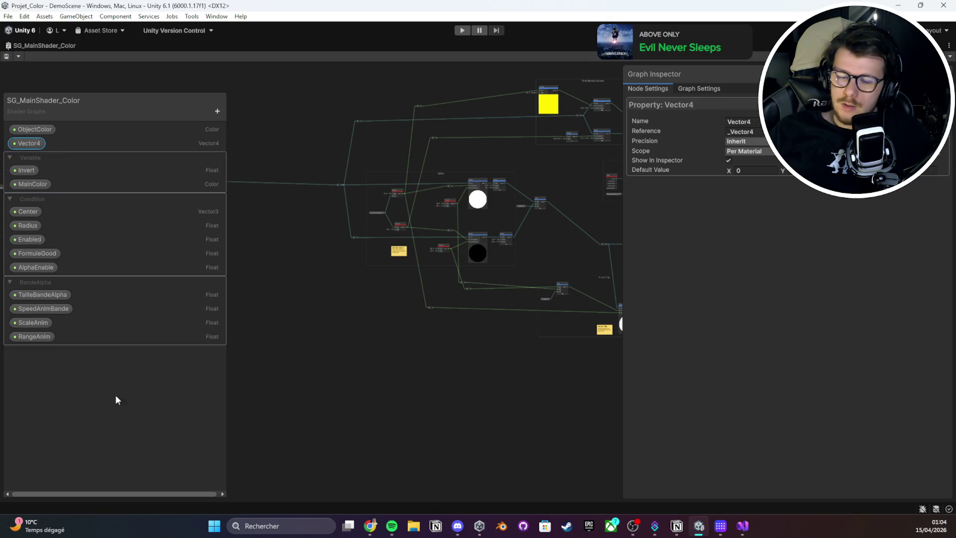
pyautogui.moveTo(30, 147); pyautogui.dragTo(33, 157)
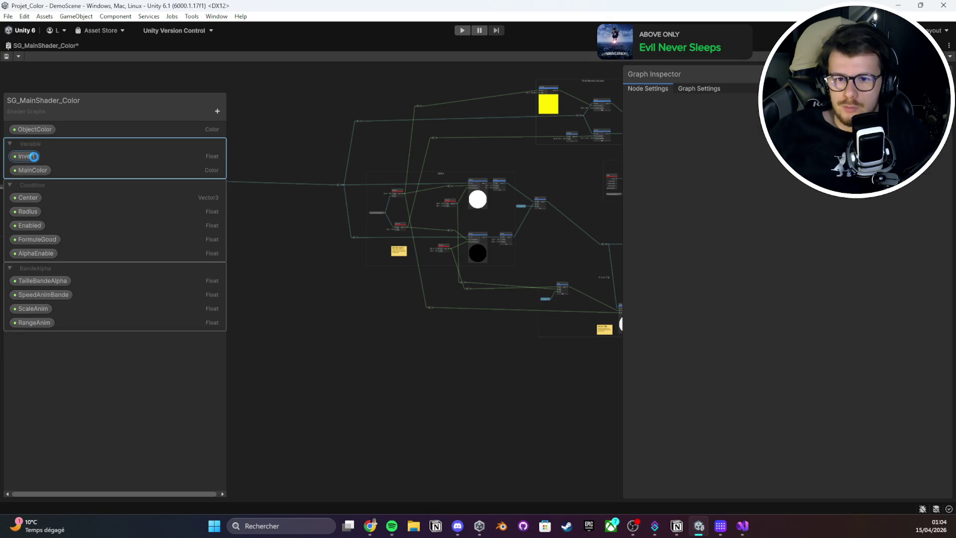
pyautogui.press('Delete')
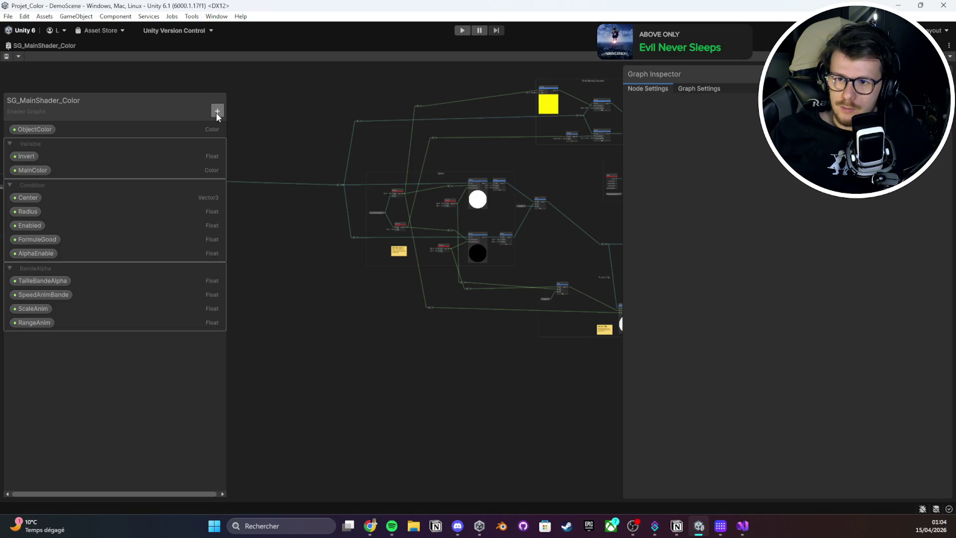
# - Add a trial Matrix3x3 property to the Blackboard, view its settings, then delete it
pyautogui.click(217, 111)
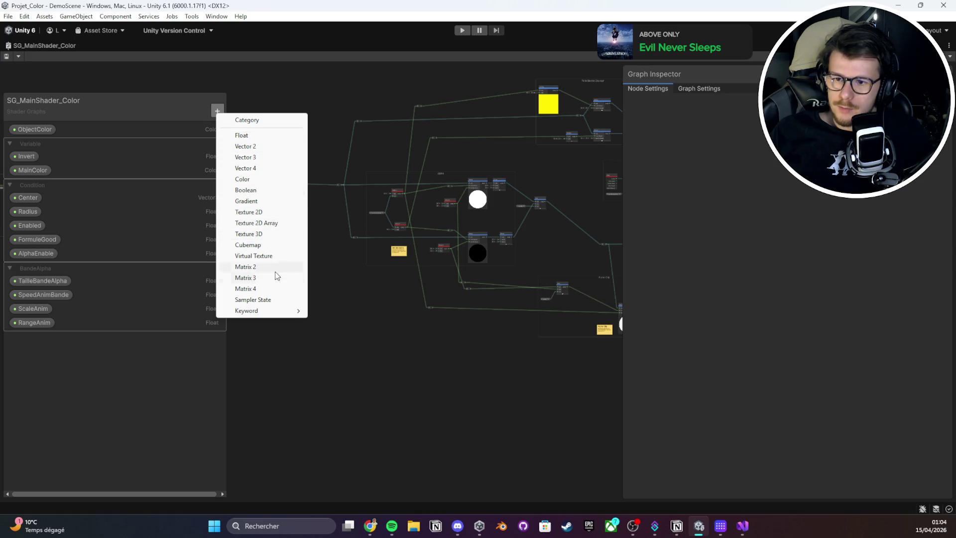
pyautogui.moveTo(280, 311)
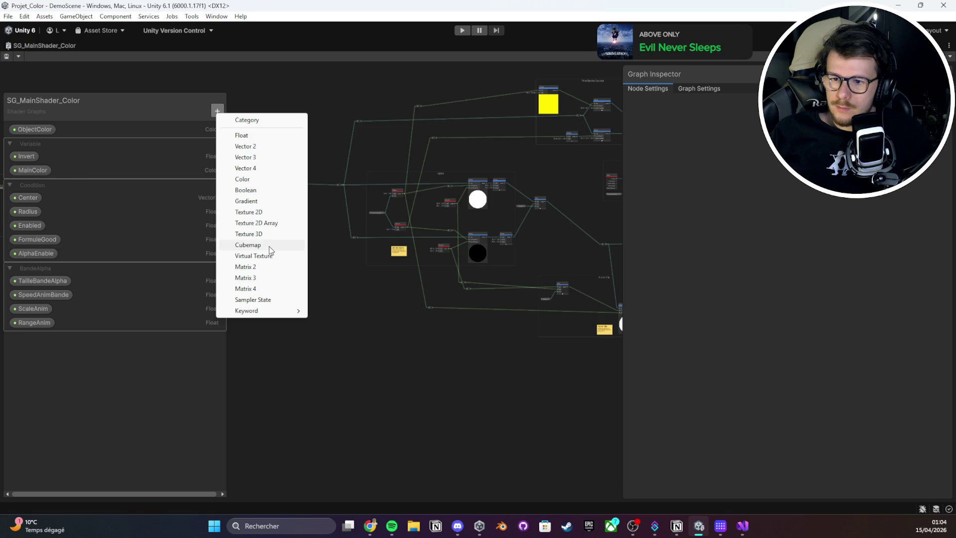
pyautogui.click(264, 277)
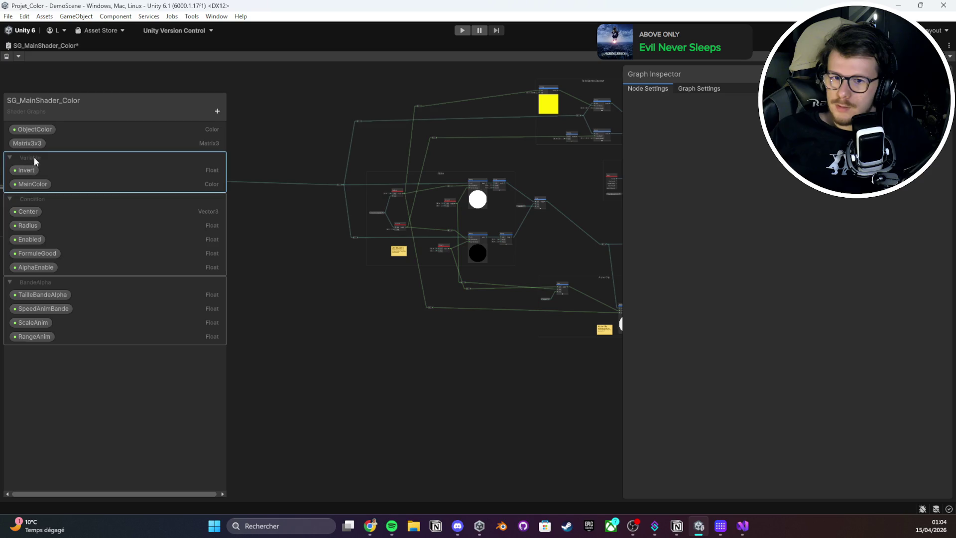
pyautogui.click(26, 143)
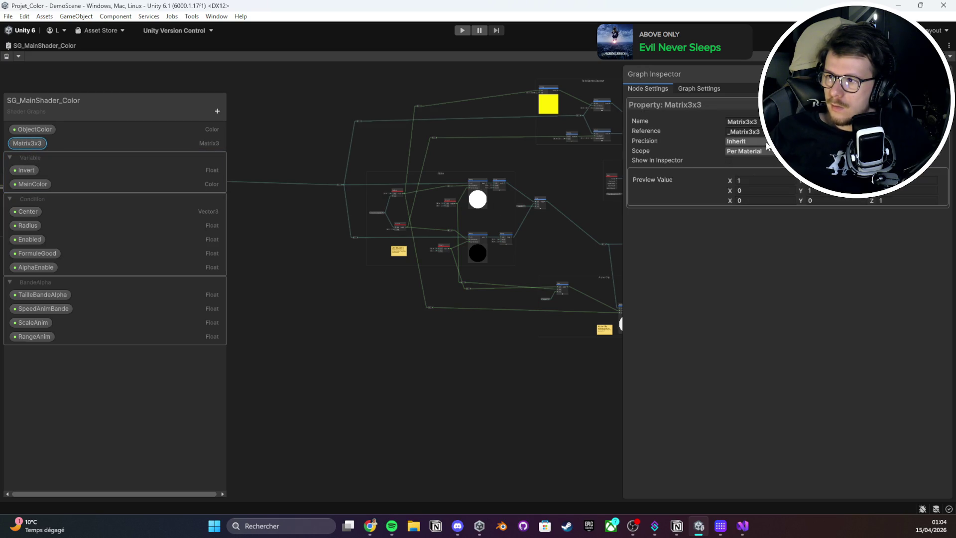
pyautogui.press('Delete')
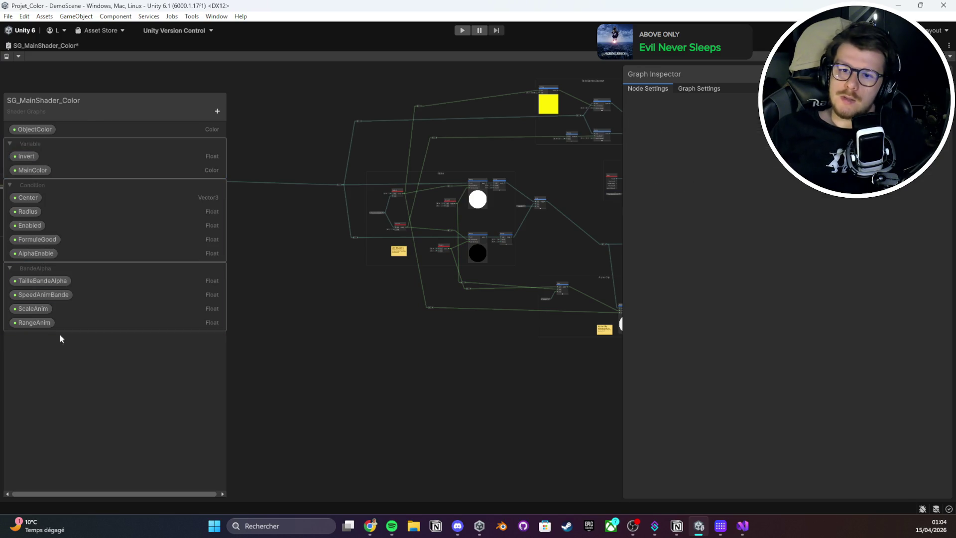
# - Add a trial Matrix4x4 property with Per Material scope, delete it, and save the graph
pyautogui.click(217, 111)
pyautogui.click(249, 290)
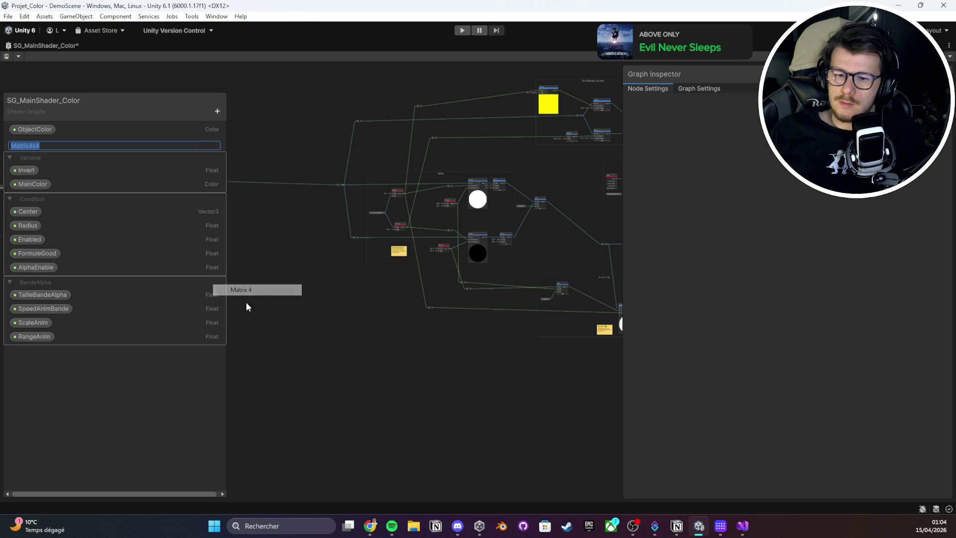
pyautogui.click(26, 143)
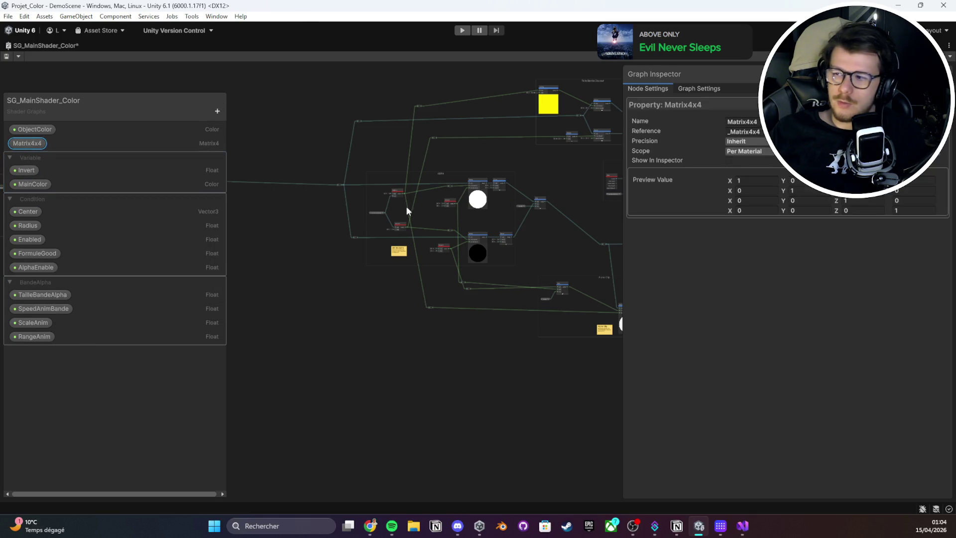
pyautogui.click(766, 148)
pyautogui.click(713, 201)
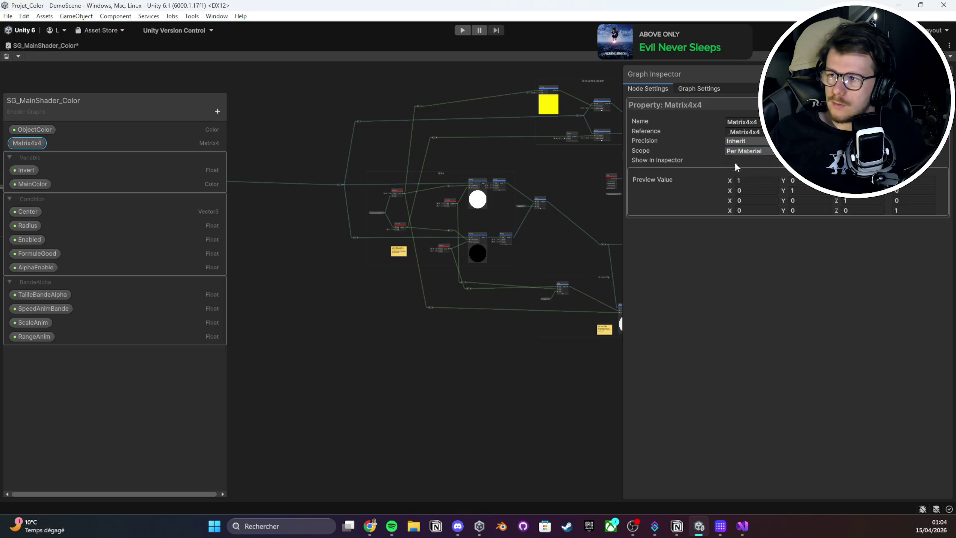
pyautogui.click(25, 170)
pyautogui.click(27, 143)
pyautogui.press('Delete')
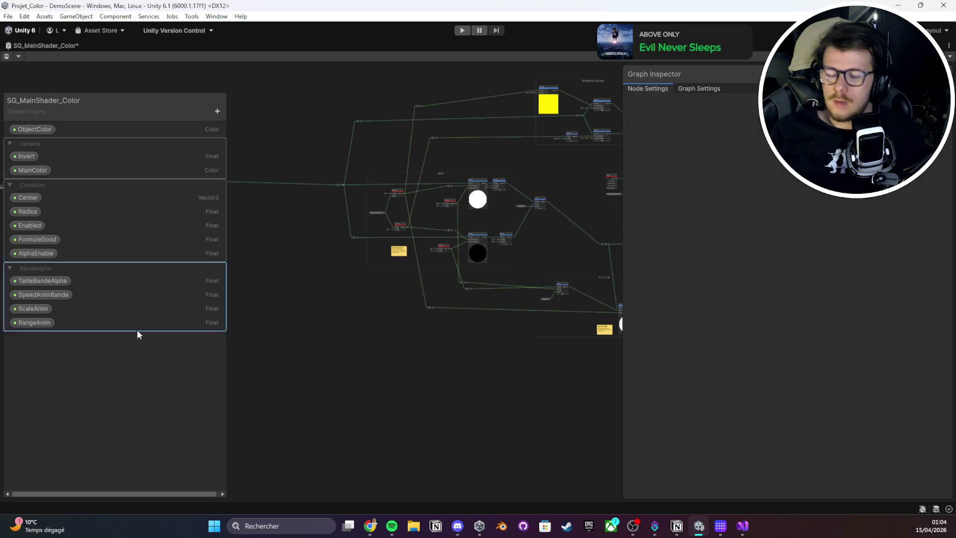
pyautogui.hotkey('ctrl', 's')
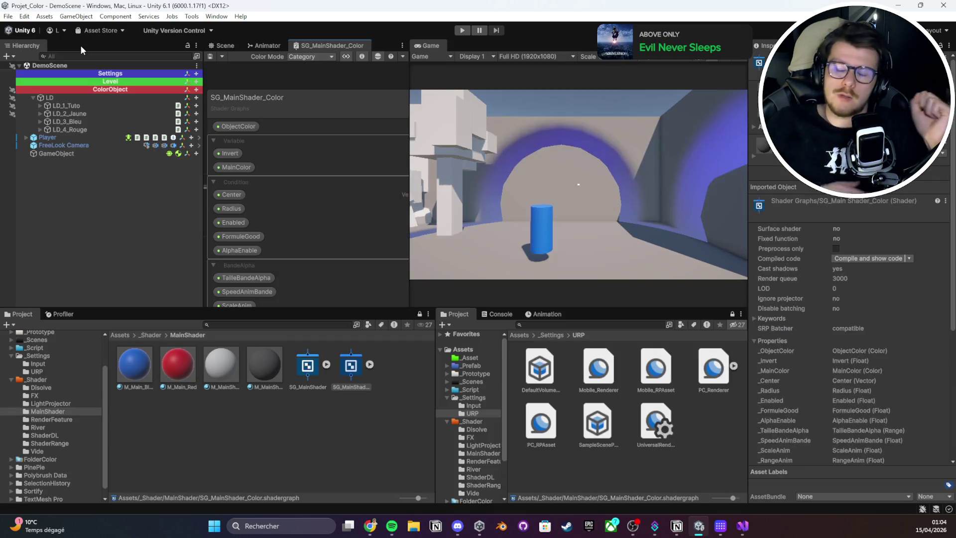
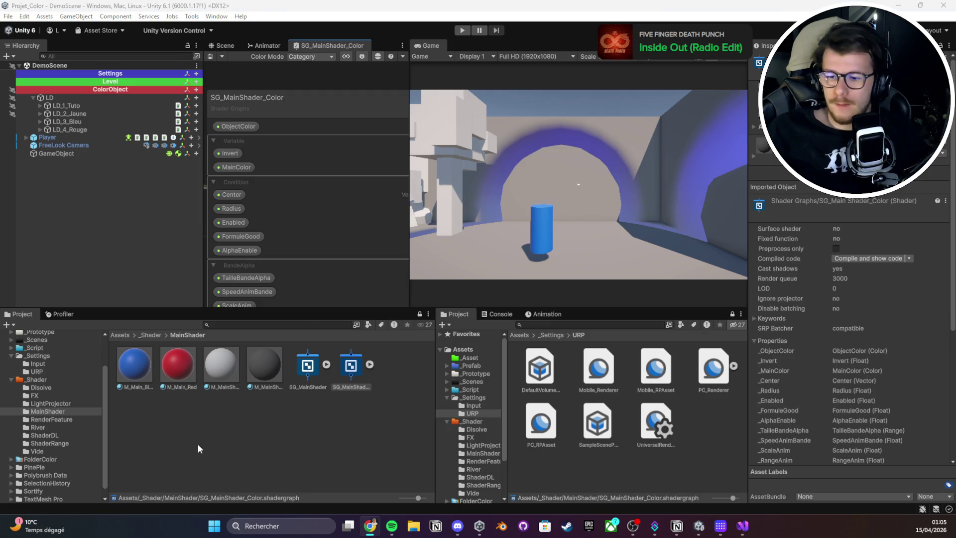
# - Toggle the Render Objects renderer feature on PC_Renderer in the Inspector
pyautogui.click(119, 335)
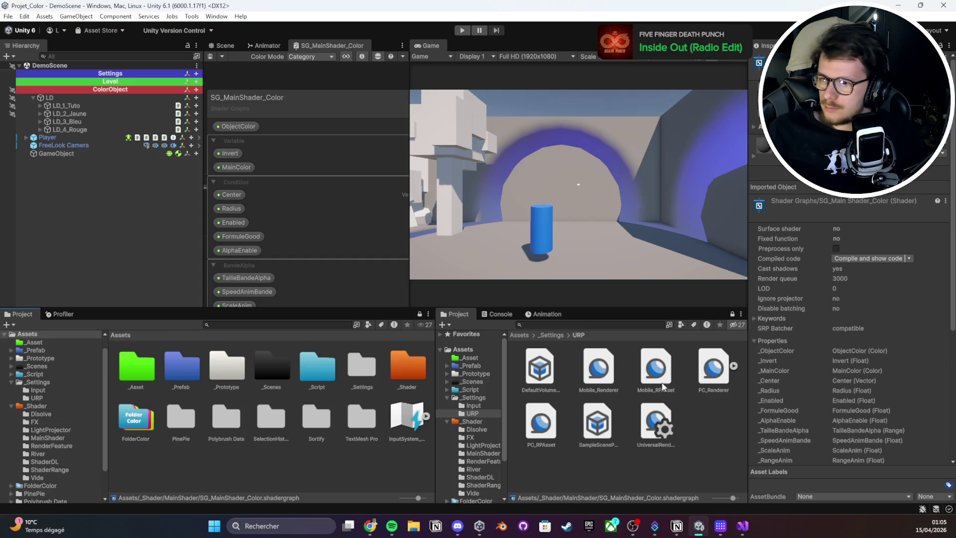
pyautogui.click(712, 371)
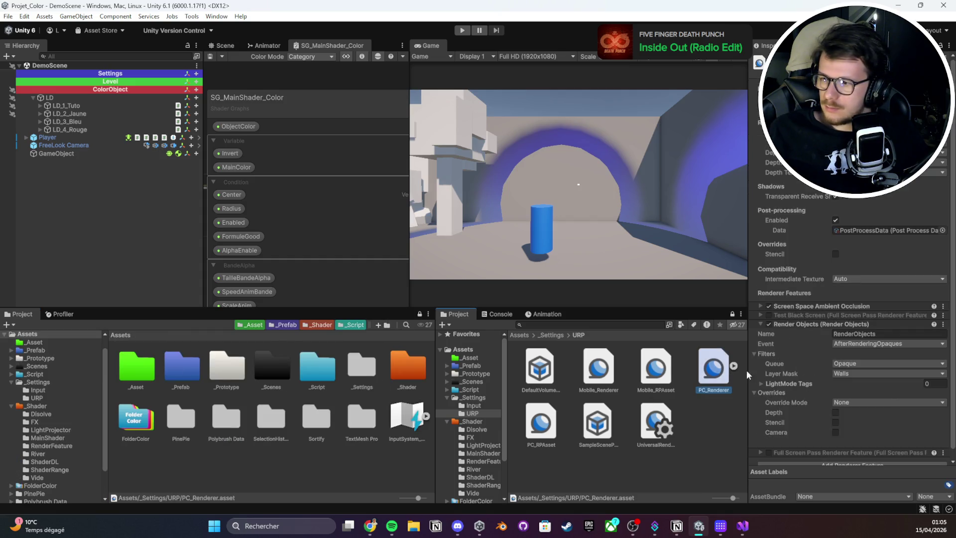
pyautogui.click(770, 325)
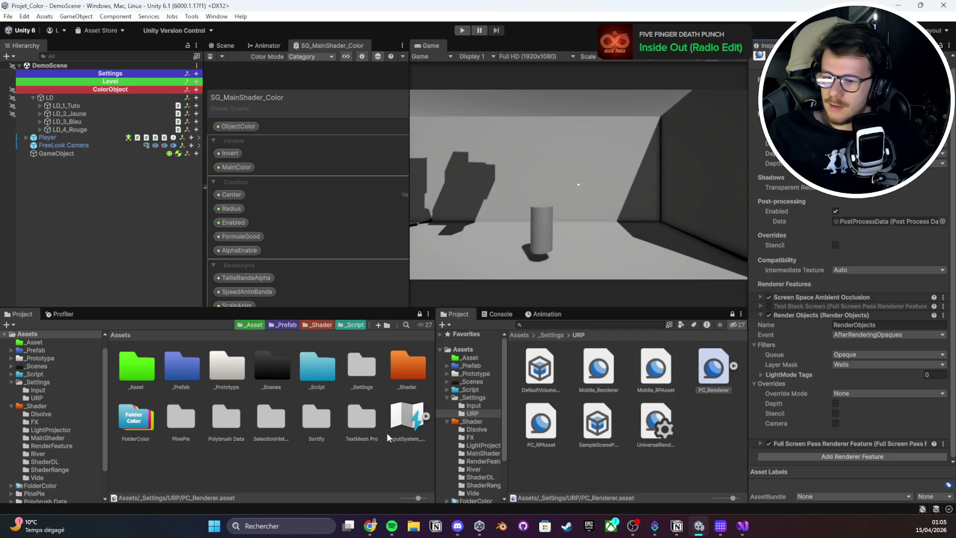
pyautogui.click(338, 476)
# - Load New Scene from the _Scenes folder and select the T (1) object
pyautogui.doubleClick(255, 366)
pyautogui.click(221, 366)
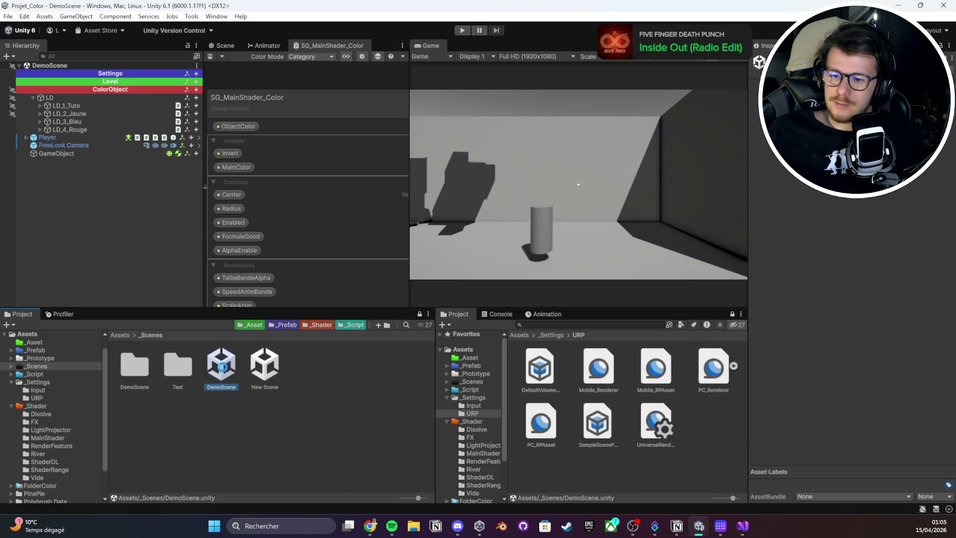
pyautogui.doubleClick(265, 366)
pyautogui.click(86, 128)
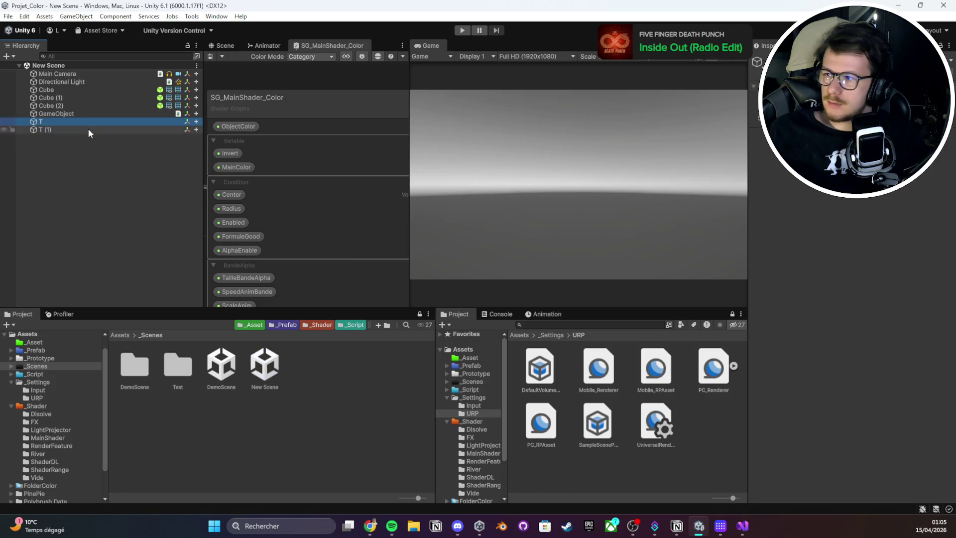
# - Open the WorldSwapZones shader from the Test folder in Visual Studio
pyautogui.doubleClick(178, 365)
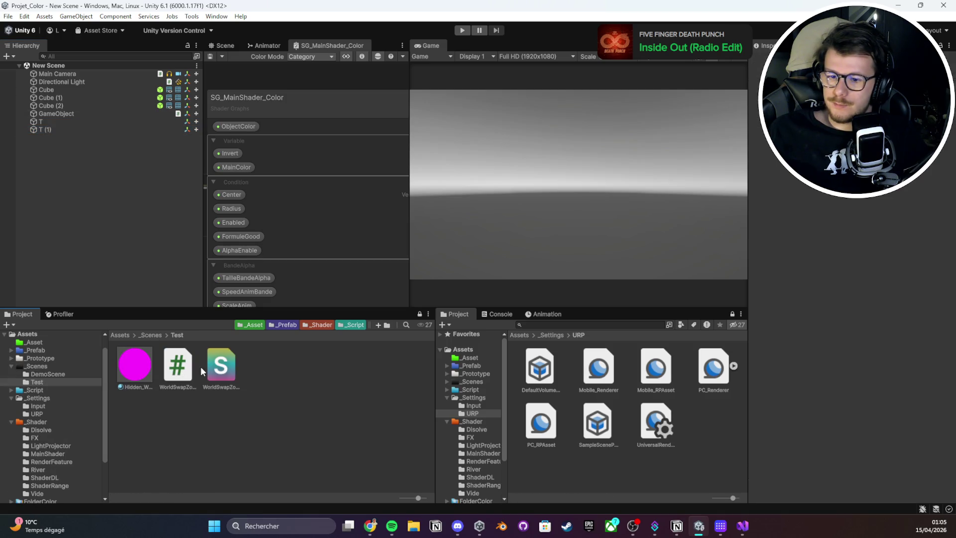
pyautogui.doubleClick(219, 368)
pyautogui.scroll(10, 123, 240)
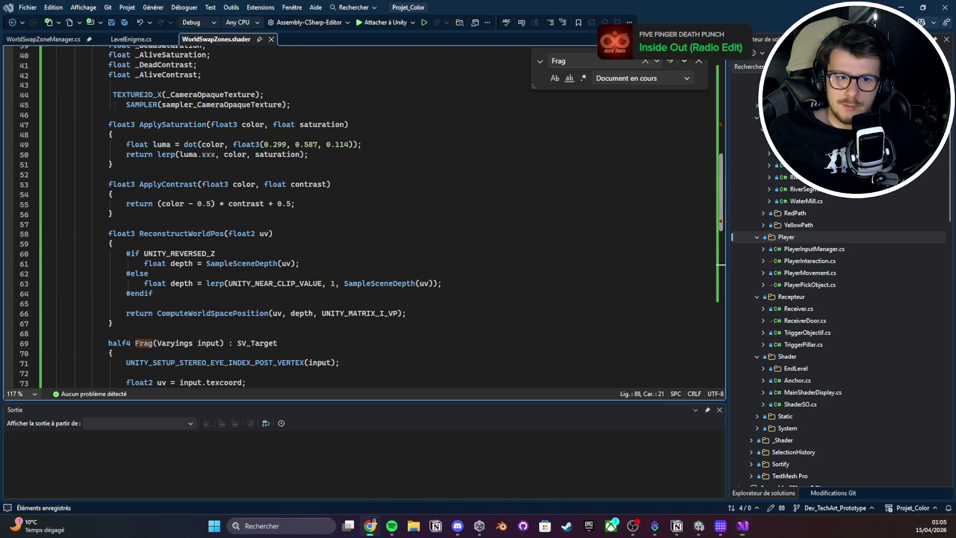
# - Replace the Frag function with the version sampling _BlitTexture through sampler_LinearClamp
pyautogui.scroll(-1, 210, 203)
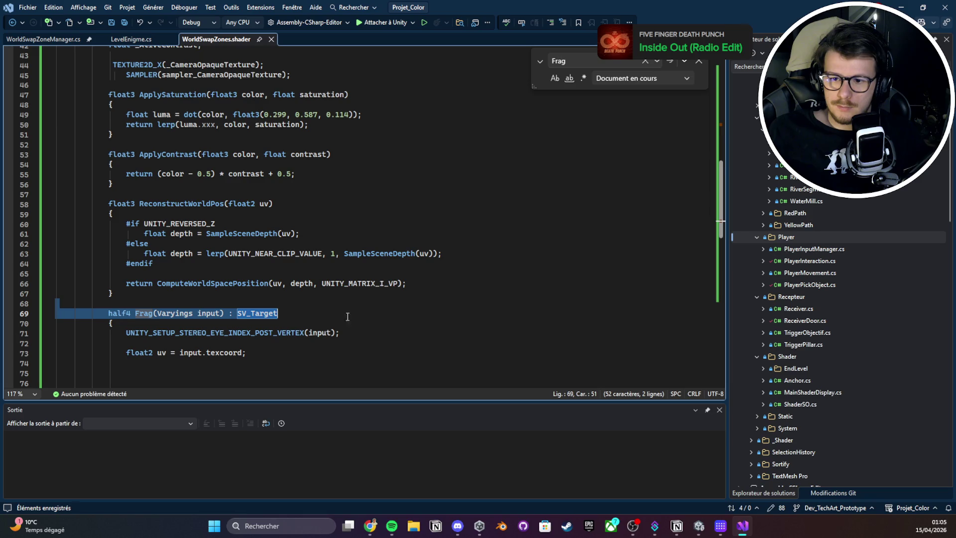
pyautogui.click(108, 313)
pyautogui.scroll(-6, 312, 275)
pyautogui.keyDown('shift'); pyautogui.click(312, 274); pyautogui.keyUp('shift')
pyautogui.scroll(-6, 312, 274)
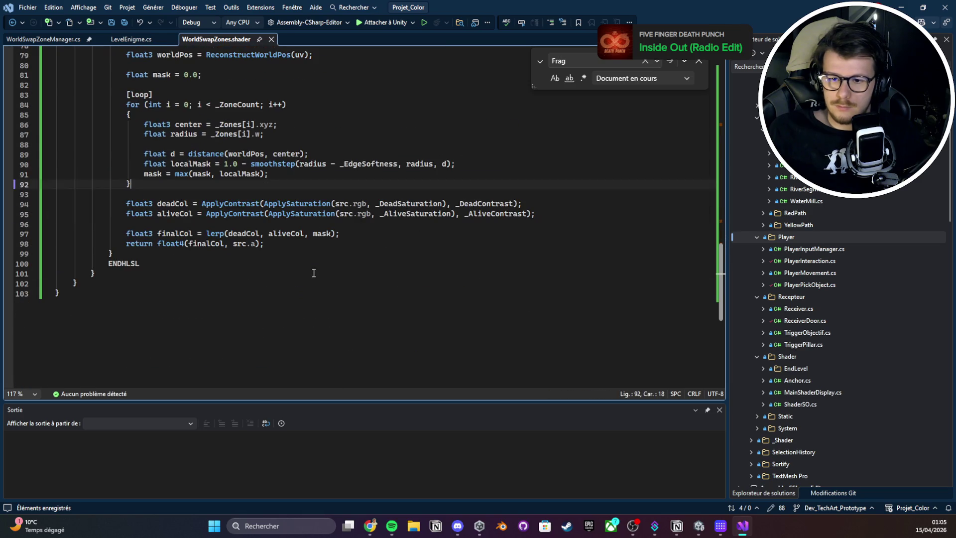
pyautogui.click(157, 253)
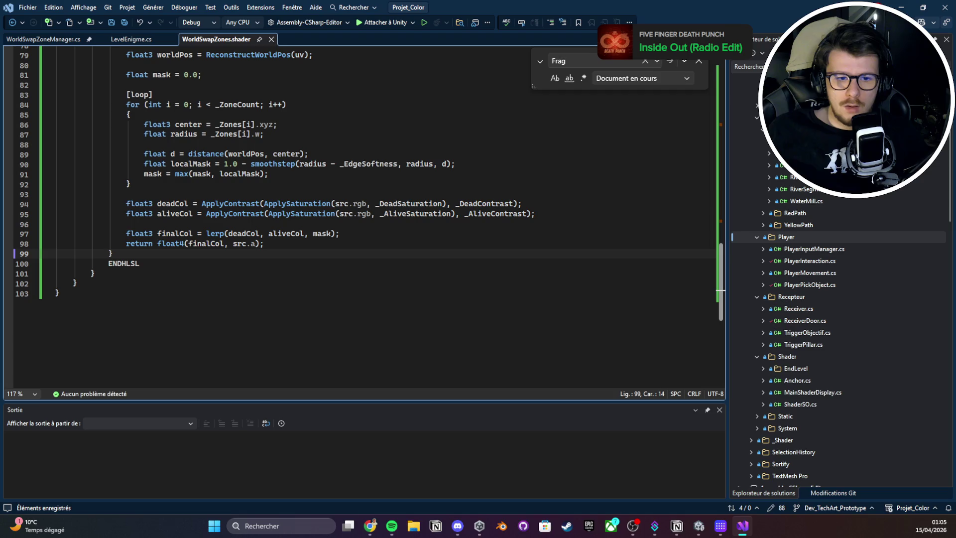
pyautogui.moveTo(121, 251)
pyautogui.mouseDown()
pyautogui.moveTo(124, 279)
pyautogui.moveTo(111, 140)
pyautogui.mouseUp()
pyautogui.write('half4 Frag(Varyings input) : SV_Target {     UNITY_SETUP_STEREO_EYE_INDEX_POST_VERTEX(input);      float2 uv = input.texcoord;     float4 src = SAMPLE_TEXTURE2D_X(_BlitTexture, sampler_LinearClamp, uv);      float3 worldPos = ReconstructWorldPos(uv);      float mask = 0.0;      [loop]     for (int i = 0; i < _ZoneCount; i++)     {         float3 center = _Zones[i].xyz;         float radius = _Zones[i].w;          float d = distance(worldPos, center);         float localMask = 1.0 - smoothstep(radius - _EdgeSoftness, radius, d);         mask = max(mask, localMask);     }      float3 deadCol = ApplyContrast(ApplySaturation(src.rgb, _DeadSaturation), _DeadContrast);     float3 aliveCol = ApplyContrast(ApplySaturation(src.rgb, _AliveSaturation), _AliveContrast);      float3 finalCol = lerp(deadCol, aliveCol, mask);      return float4(finalCol, 1.0); }')
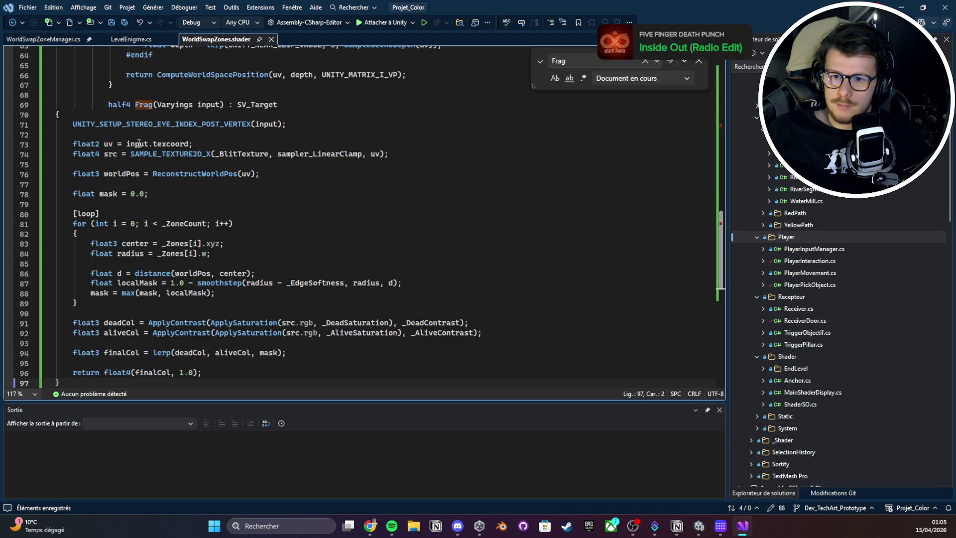
# - Select the whole shader file and review the updated code
pyautogui.scroll(3, 149, 149)
pyautogui.hotkey('ctrl', 'a')
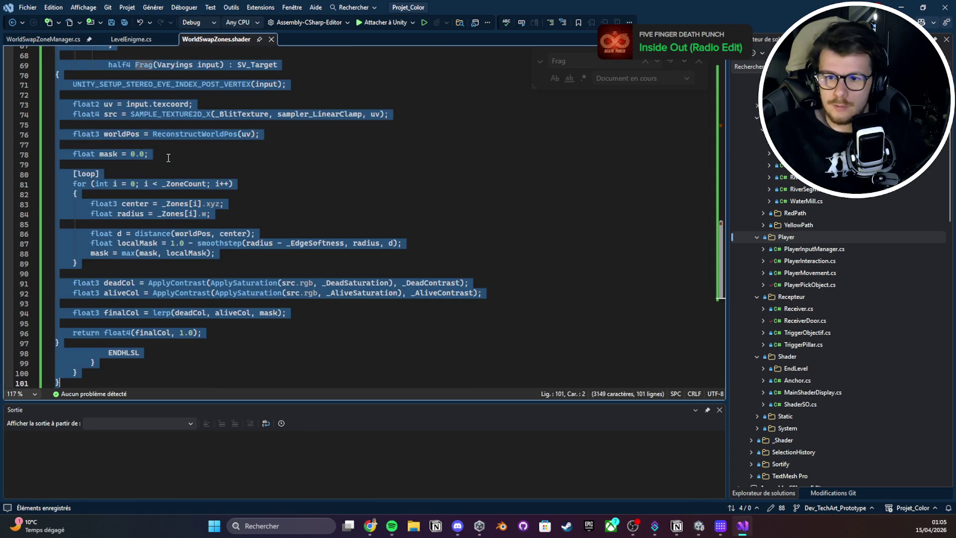
pyautogui.hotkey('ctrl', 'f')
pyautogui.click(222, 213)
pyautogui.scroll(8, 239, 229)
pyautogui.scroll(3, 242, 234)
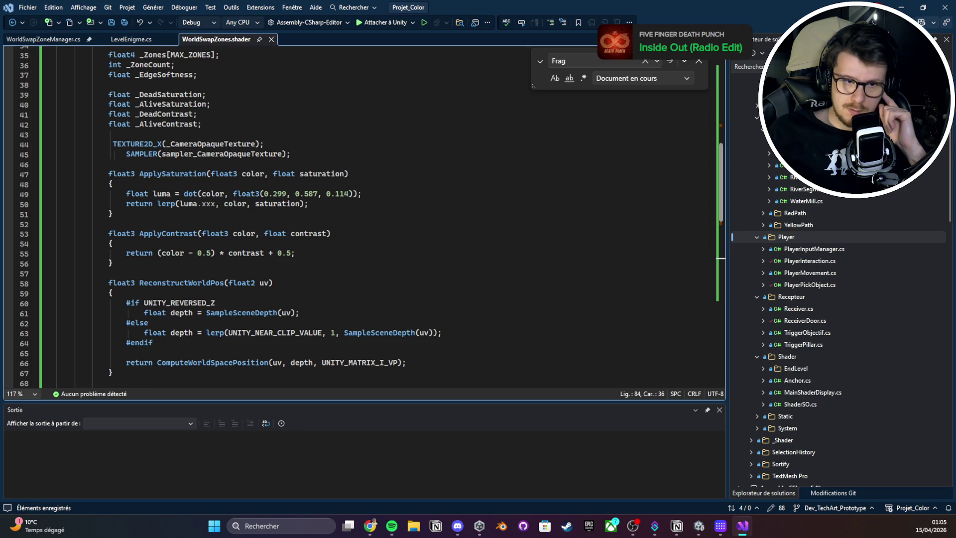
pyautogui.click(901, 7)
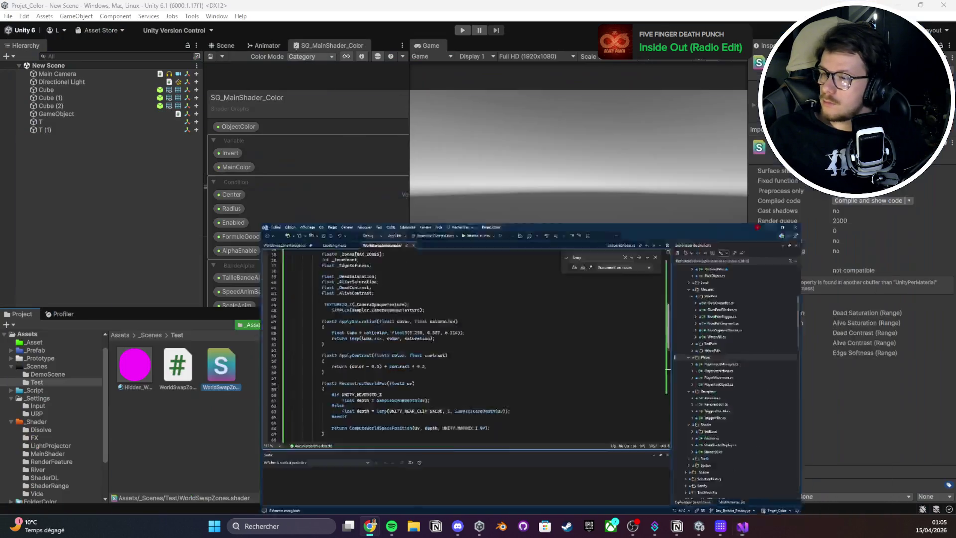
pyautogui.click(212, 364)
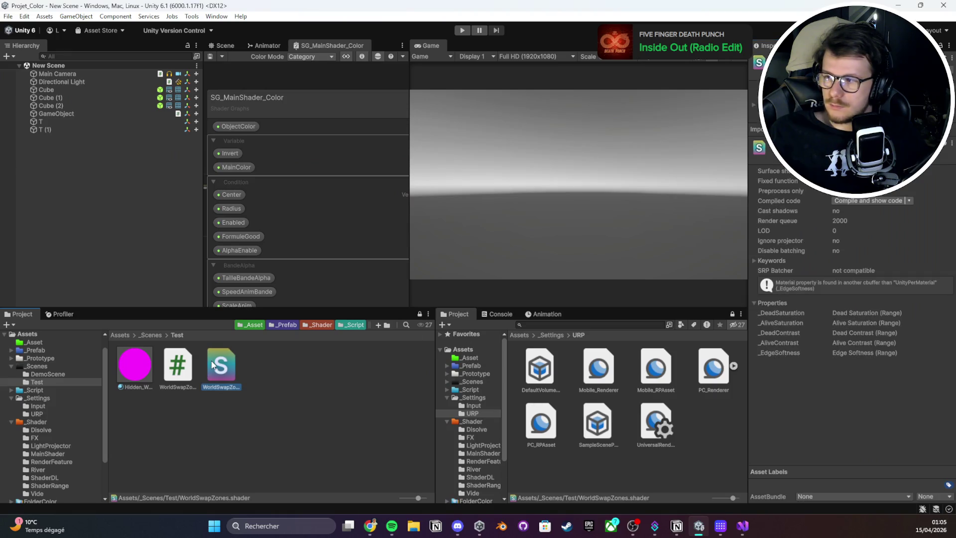
pyautogui.click(135, 368)
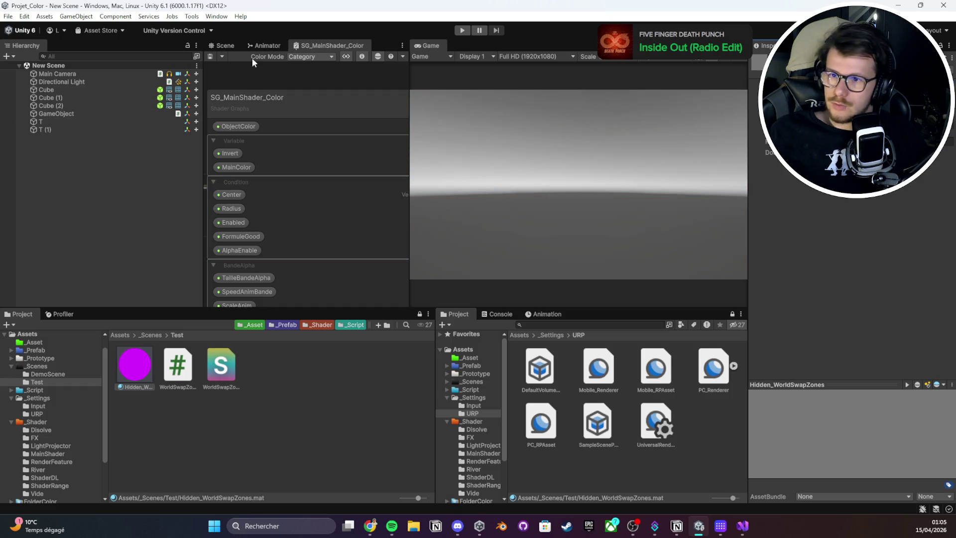
pyautogui.click(221, 46)
pyautogui.click(94, 124)
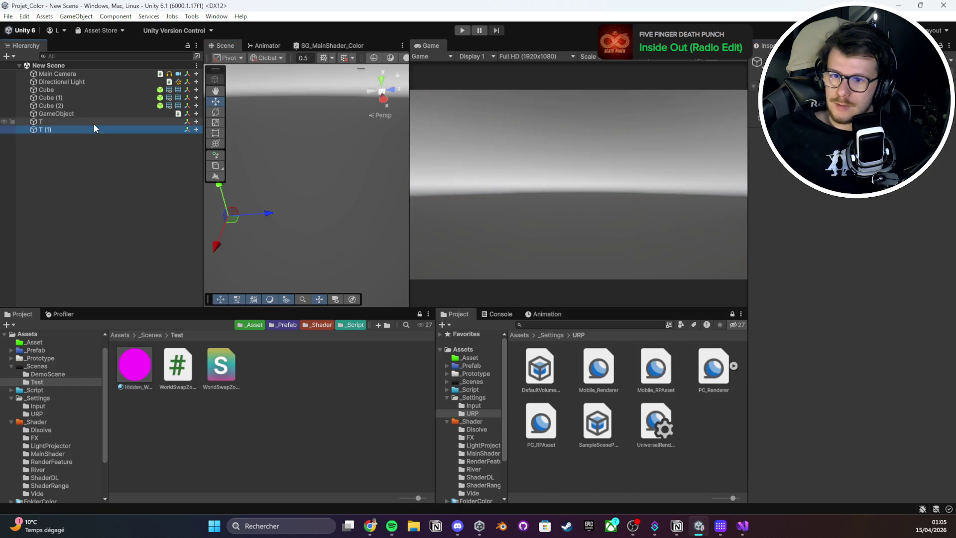
pyautogui.press('Up')
pyautogui.click(105, 105)
pyautogui.keyDown('shift'); pyautogui.click(94, 90); pyautogui.keyUp('shift')
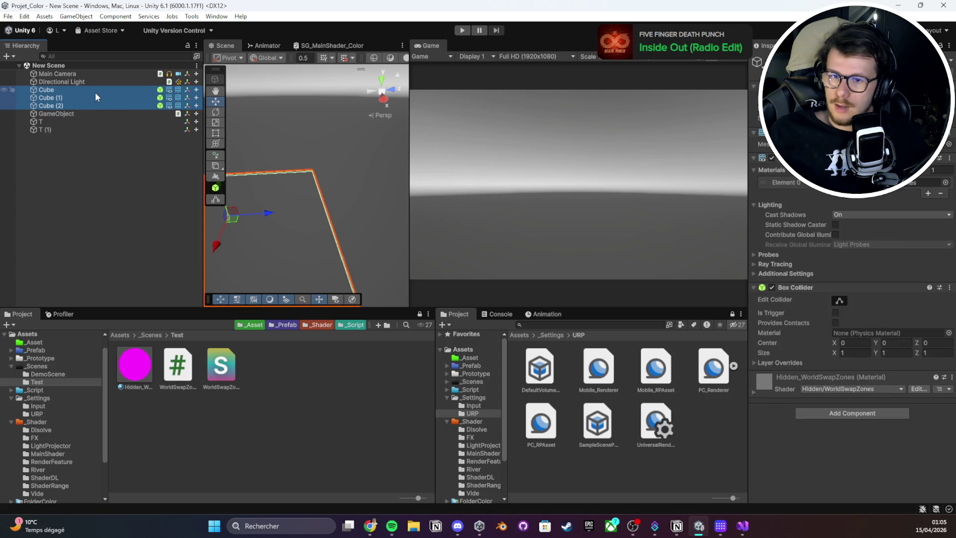
pyautogui.press('f')
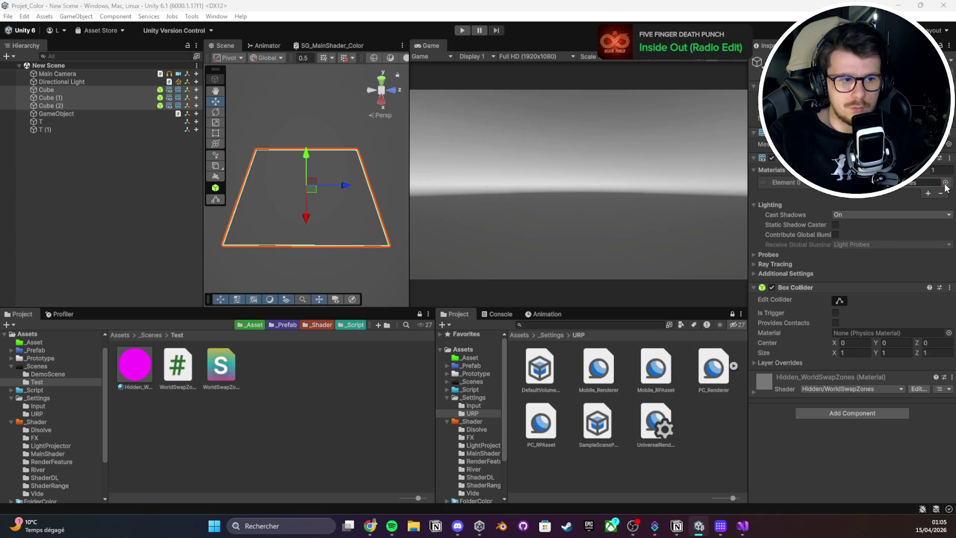
pyautogui.hotkey('ctrl', 'z')
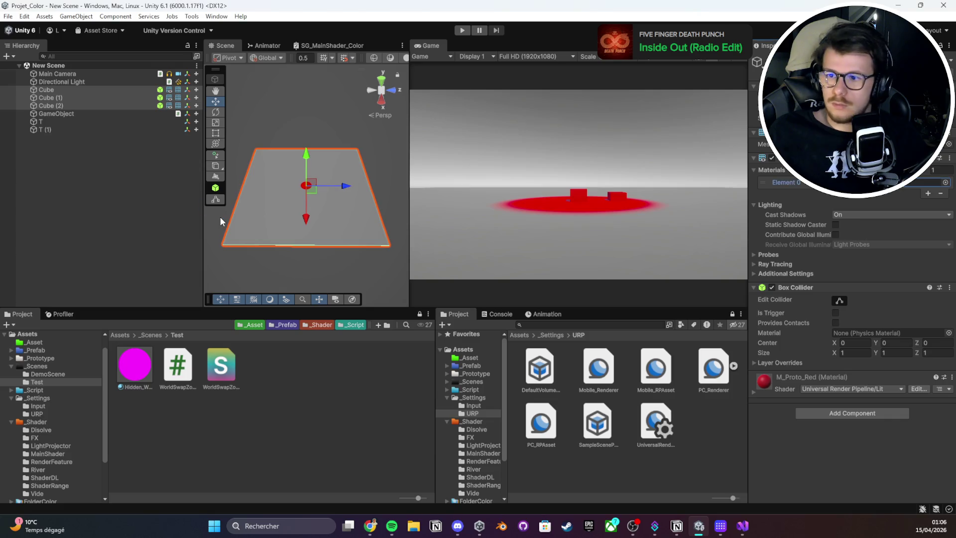
pyautogui.moveTo(342, 198); pyautogui.dragTo(228, 168)
pyautogui.scroll(5, 299, 189)
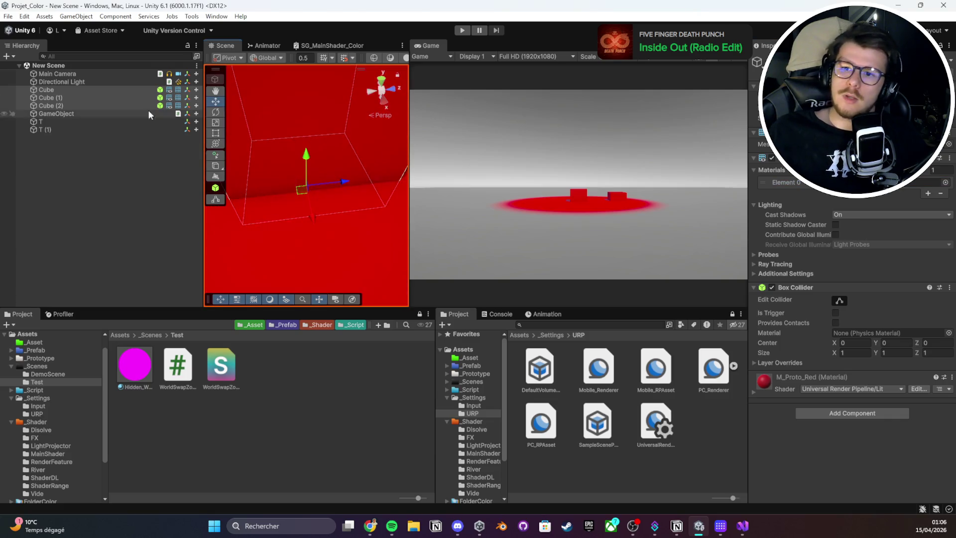
pyautogui.scroll(-10, 357, 211)
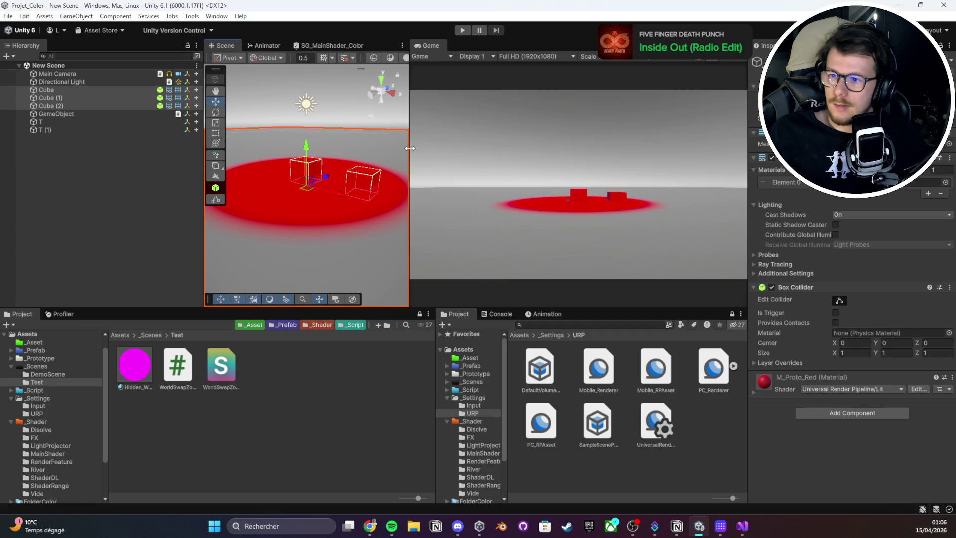
pyautogui.moveTo(409, 149); pyautogui.dragTo(557, 149)
pyautogui.click(451, 114)
pyautogui.moveTo(398, 149)
pyautogui.mouseDown()
pyautogui.moveTo(432, 205)
pyautogui.moveTo(285, 161)
pyautogui.mouseUp()
pyautogui.click(61, 104)
pyautogui.click(67, 91)
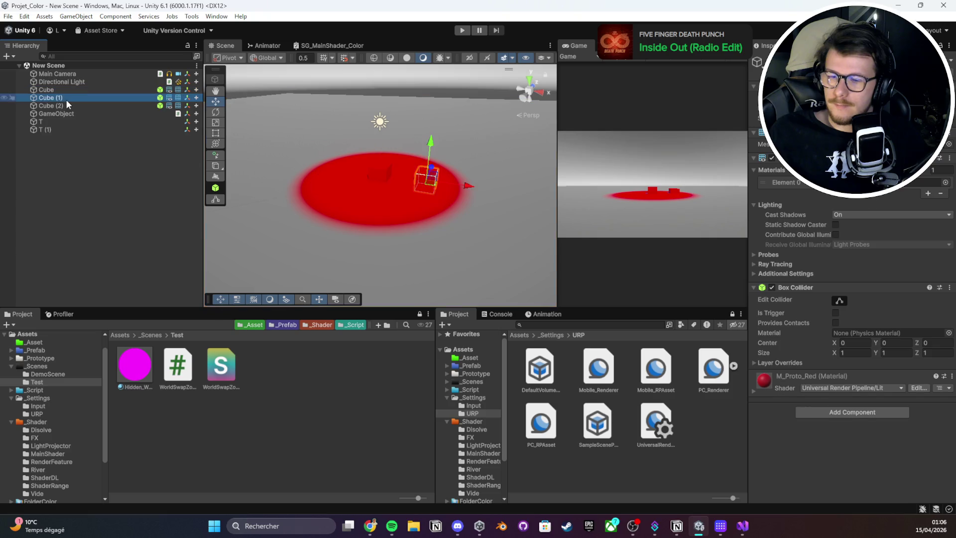
pyautogui.click(63, 107)
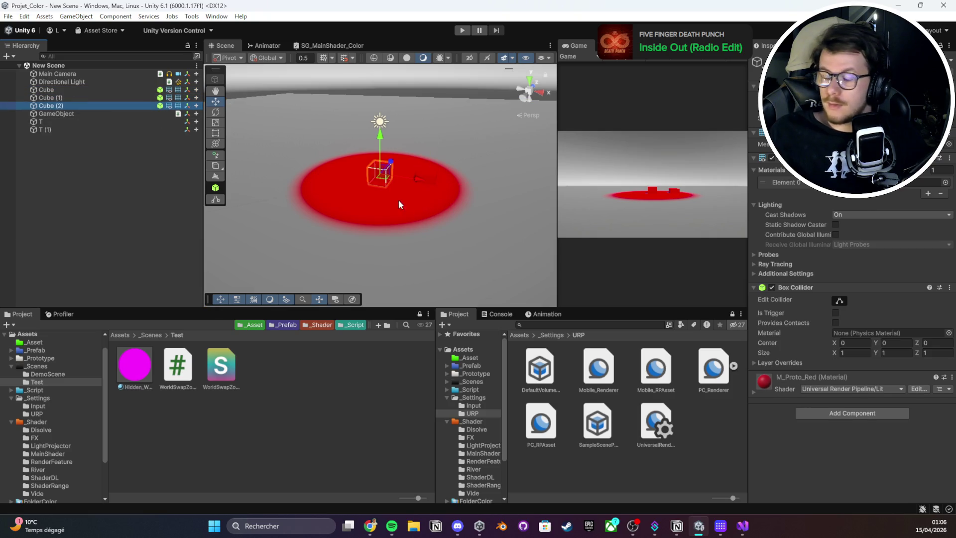
pyautogui.click(105, 89)
pyautogui.click(101, 96)
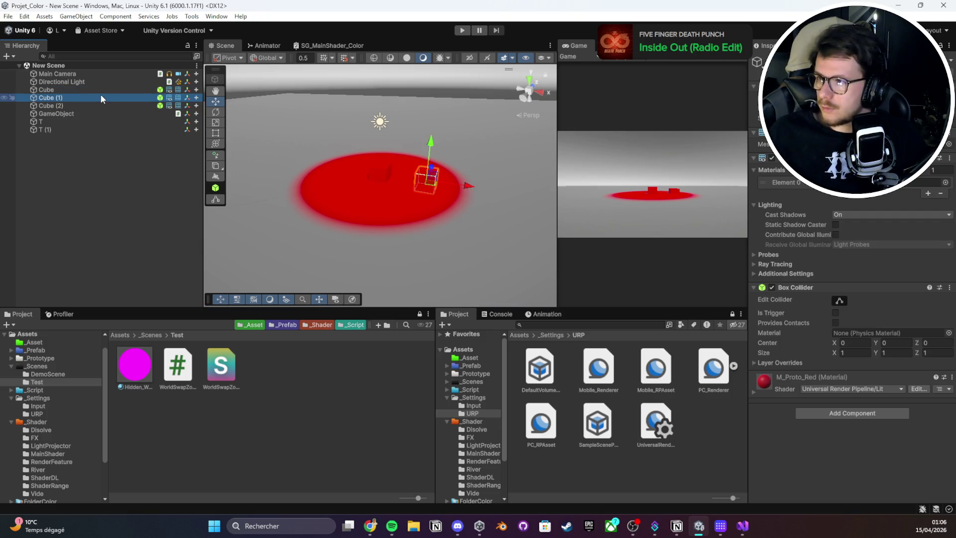
pyautogui.click(95, 105)
pyautogui.click(94, 90)
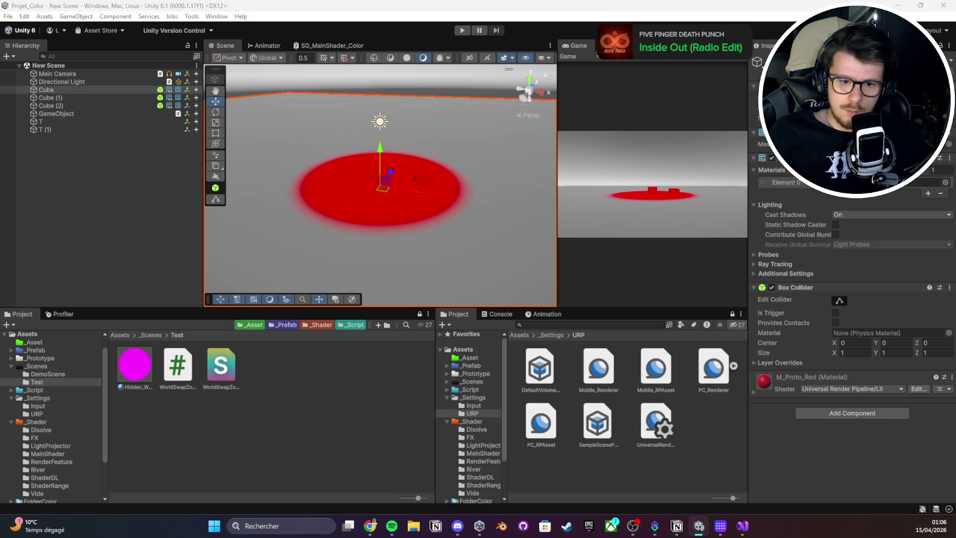
pyautogui.click(94, 105)
pyautogui.keyDown('ctrl'); pyautogui.click(71, 99); pyautogui.keyUp('ctrl')
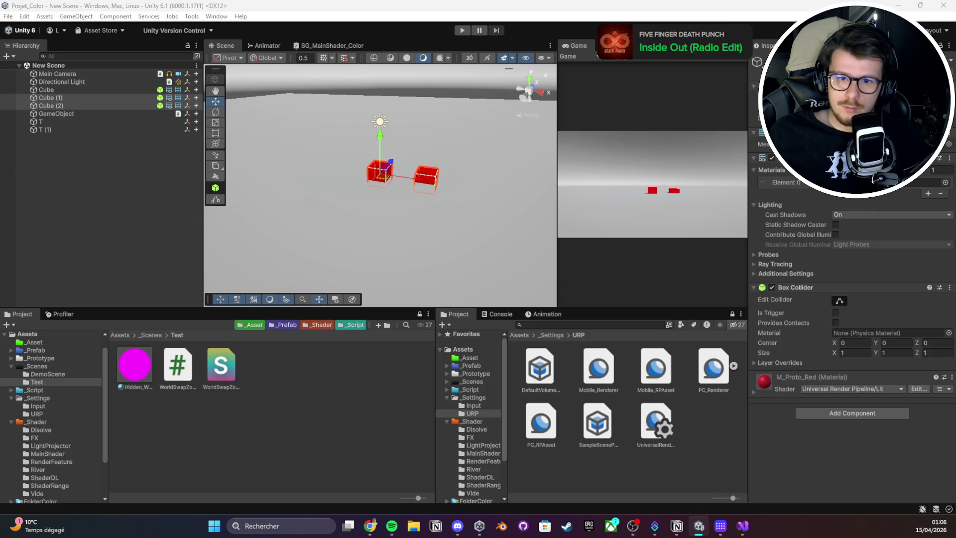
pyautogui.click(79, 106)
pyautogui.click(946, 186)
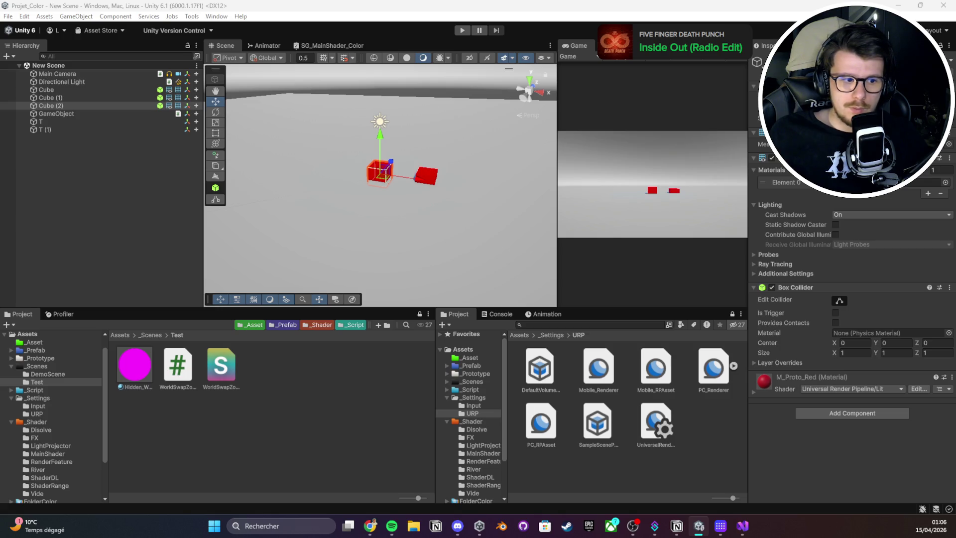
pyautogui.click(46, 90)
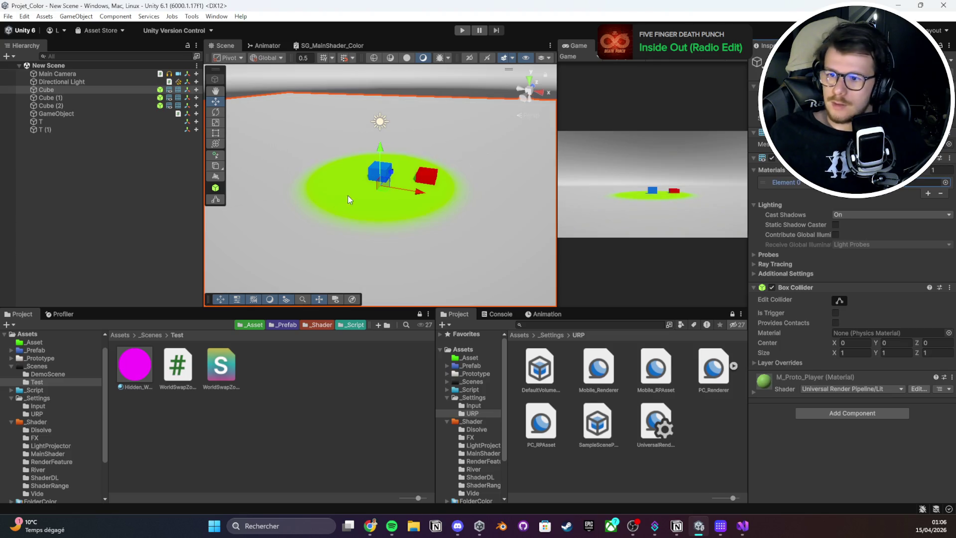
pyautogui.moveTo(345, 201); pyautogui.dragTo(361, 171)
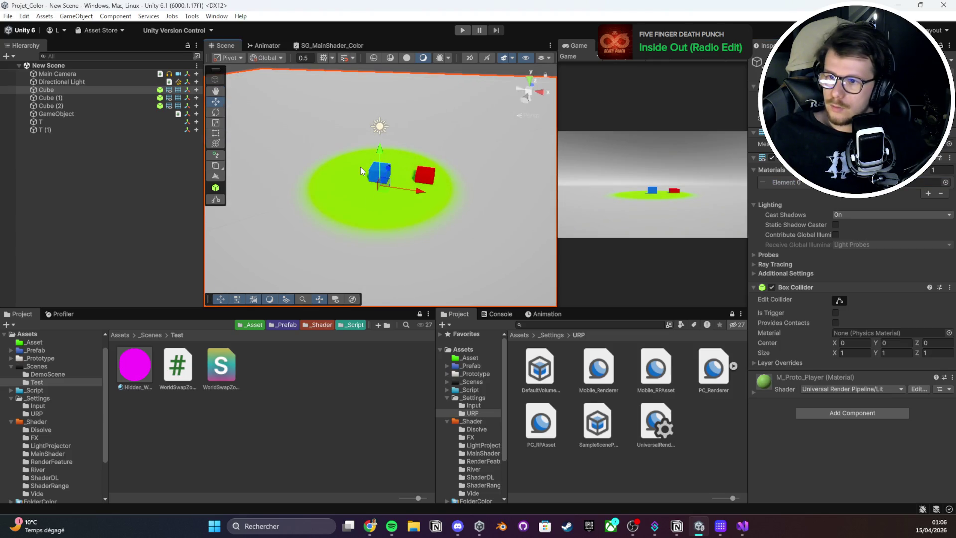
pyautogui.click(372, 174)
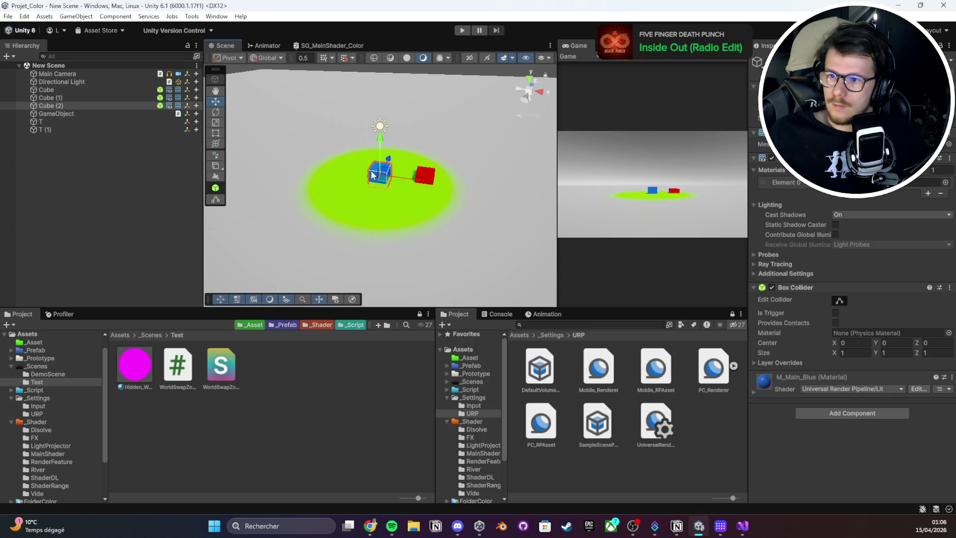
pyautogui.moveTo(383, 173)
pyautogui.mouseDown()
pyautogui.moveTo(378, 155)
pyautogui.moveTo(382, 164)
pyautogui.mouseUp()
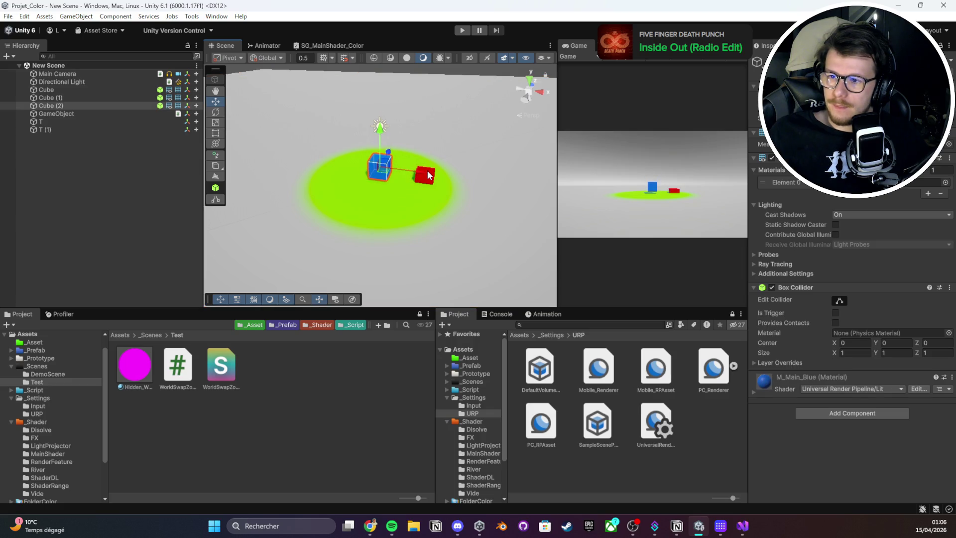
pyautogui.click(429, 175)
# - Add a Cylinder child under T, move it to the ground's lower left, and save
pyautogui.rightClick(109, 123)
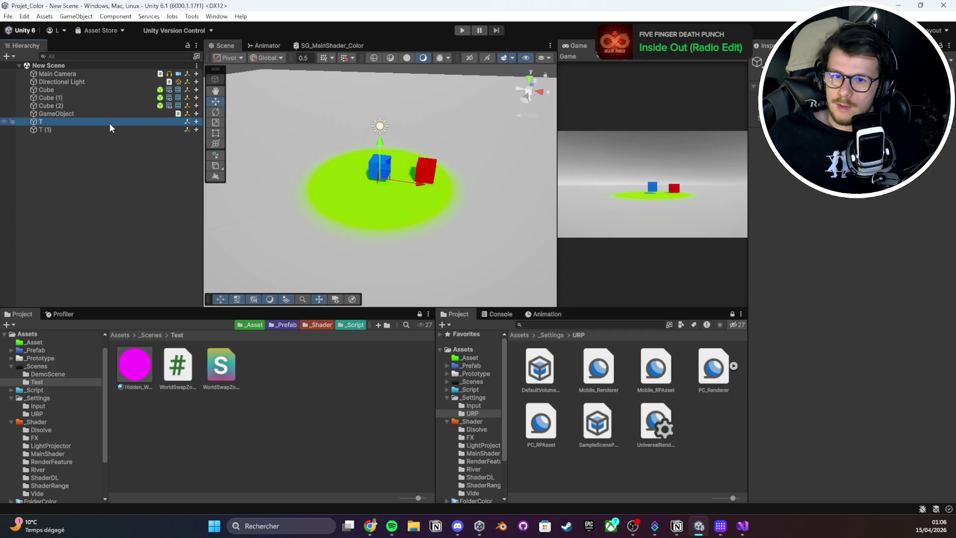
pyautogui.moveTo(170, 293)
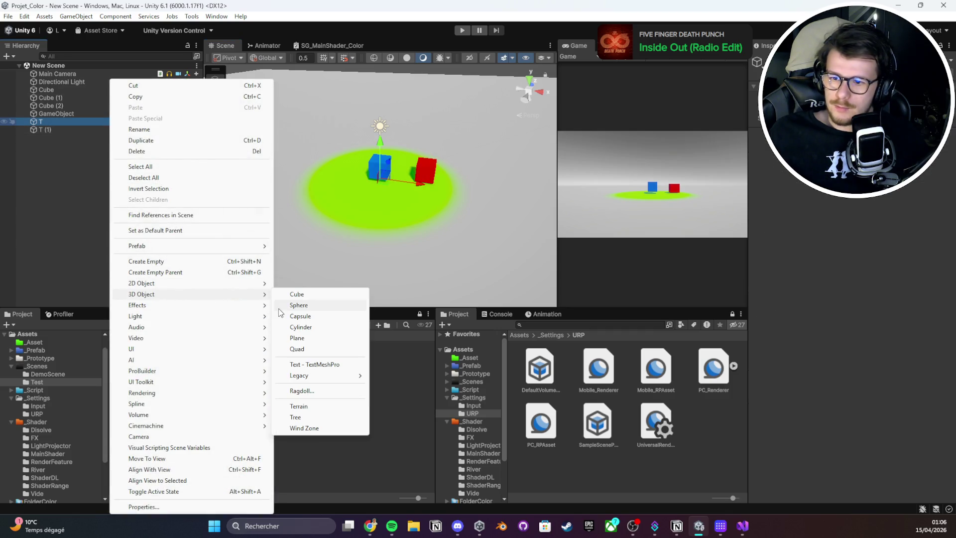
pyautogui.click(301, 327)
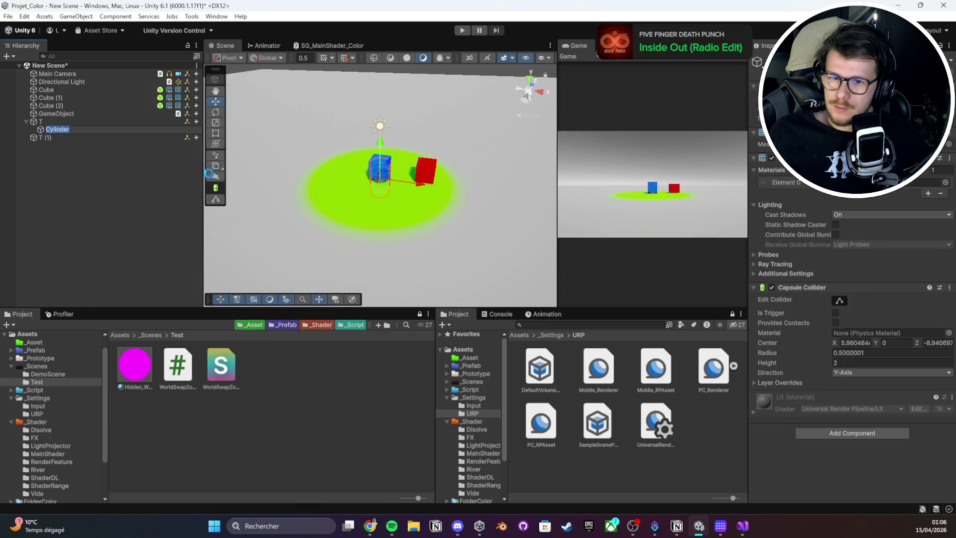
pyautogui.press('Return')
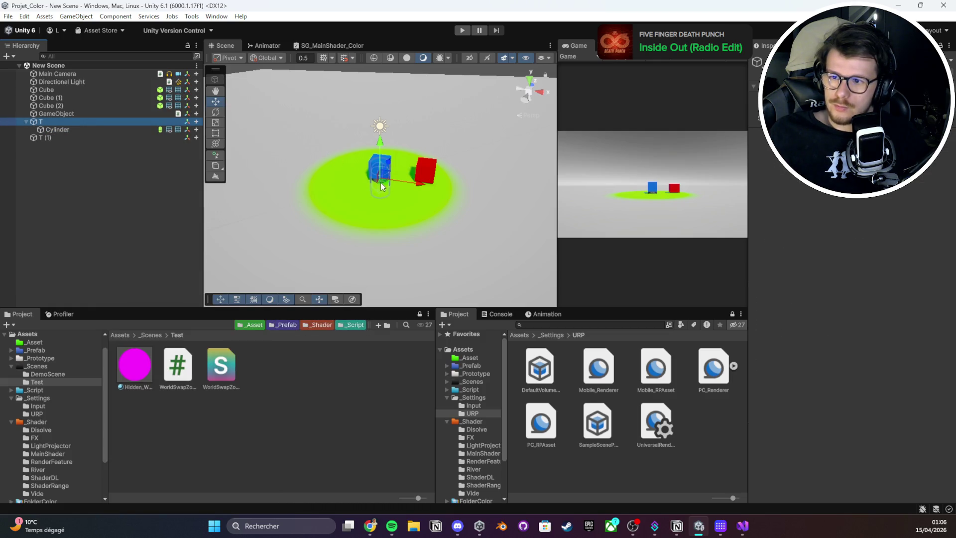
pyautogui.moveTo(381, 182)
pyautogui.mouseDown()
pyautogui.moveTo(271, 267)
pyautogui.moveTo(261, 204)
pyautogui.mouseUp()
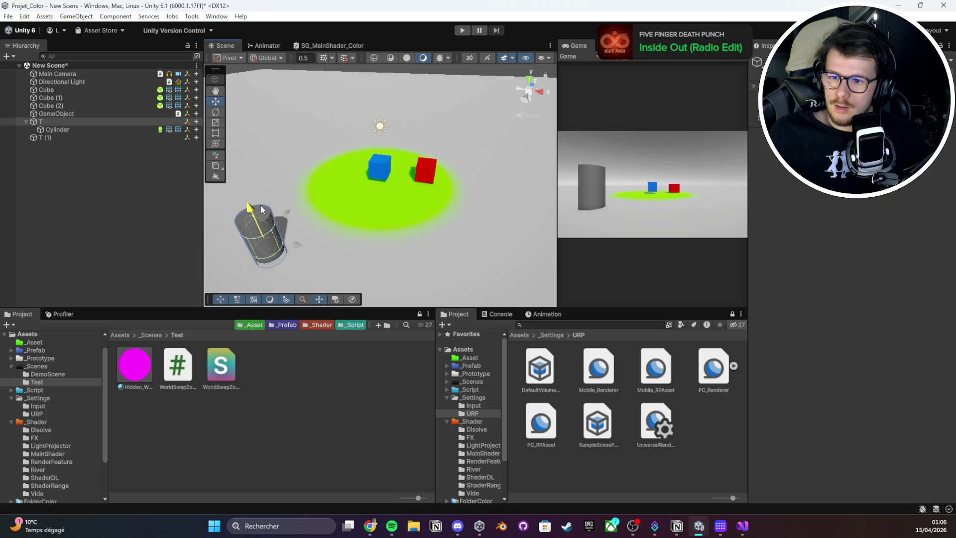
pyautogui.hotkey('ctrl', 's')
# - Move T (1) toward the lower right and test the zones in play mode by shifting T
pyautogui.click(63, 138)
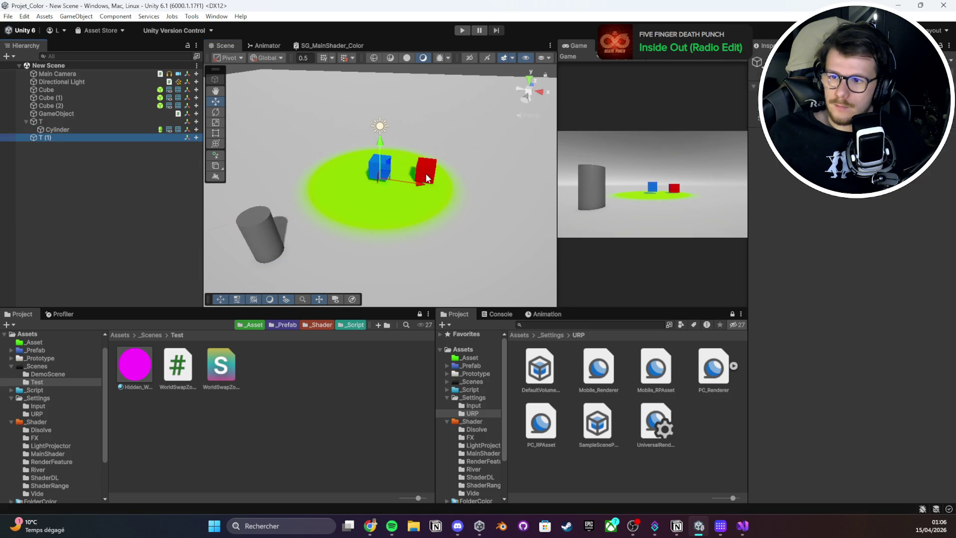
pyautogui.moveTo(380, 178); pyautogui.dragTo(489, 259)
pyautogui.moveTo(449, 228); pyautogui.dragTo(418, 202)
pyautogui.click(462, 30)
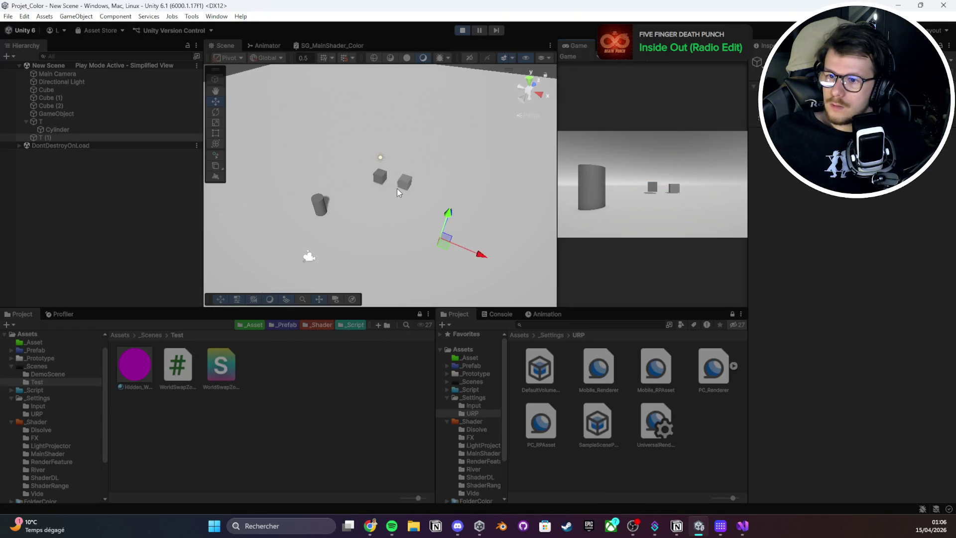
pyautogui.hotkey('ctrl', 's')
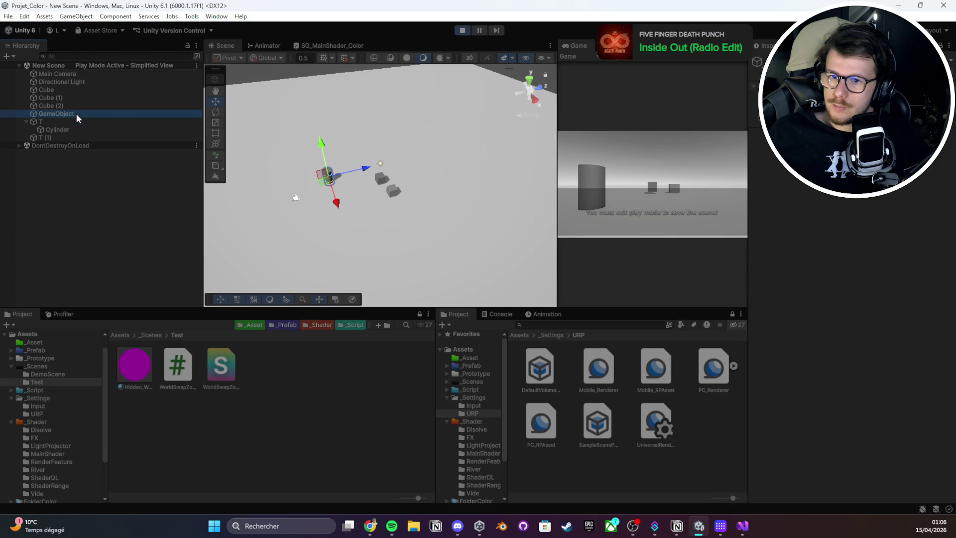
pyautogui.click(82, 122)
pyautogui.moveTo(329, 187); pyautogui.dragTo(448, 182)
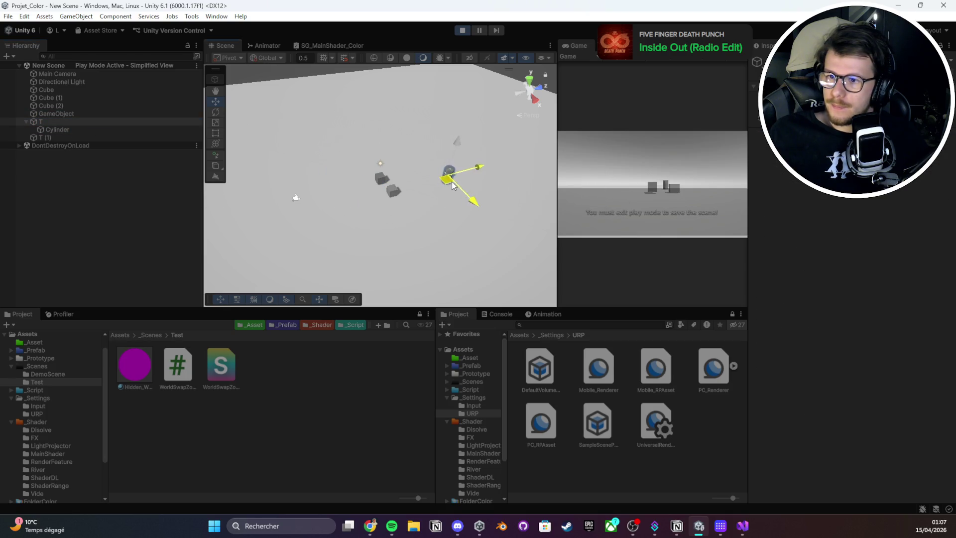
pyautogui.click(91, 115)
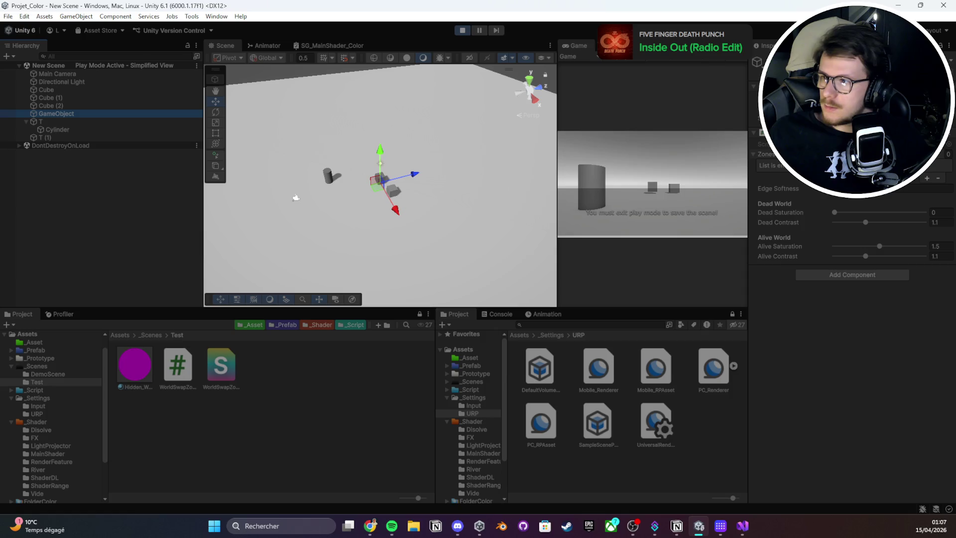
# - Stop play mode and add two entries to the Zones list
pyautogui.click(462, 30)
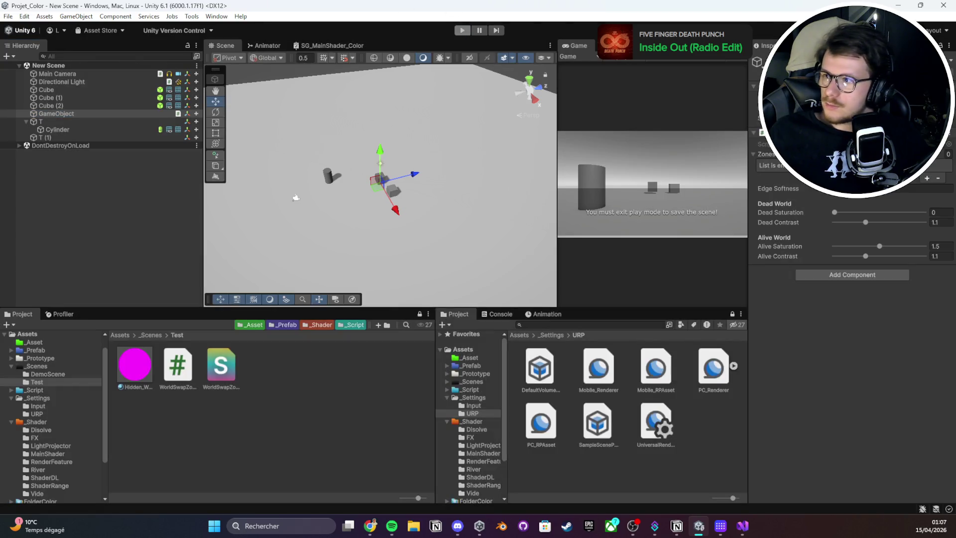
pyautogui.click(926, 177)
pyautogui.click(927, 198)
# - Set Zones Element 1's Center to T (1) and Radius to 5, save, and run play mode
pyautogui.hotkey('ctrl', 's')
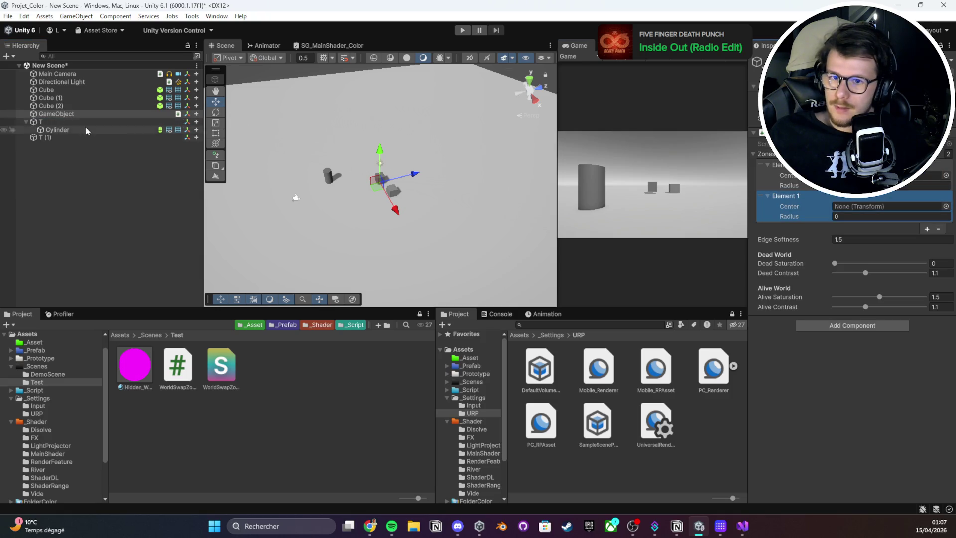
pyautogui.moveTo(47, 137)
pyautogui.mouseDown()
pyautogui.moveTo(877, 198)
pyautogui.moveTo(859, 210)
pyautogui.mouseUp()
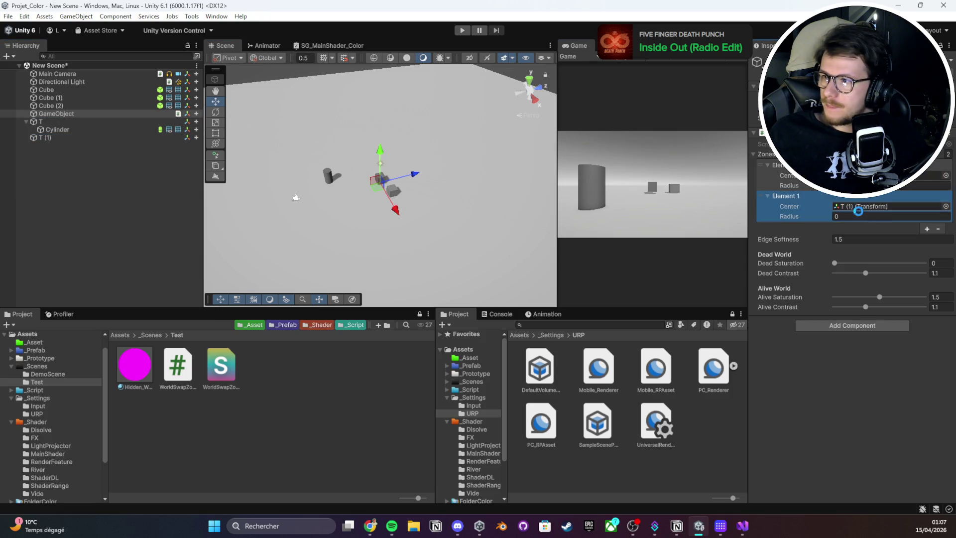
pyautogui.click(890, 185)
pyautogui.press('Return')
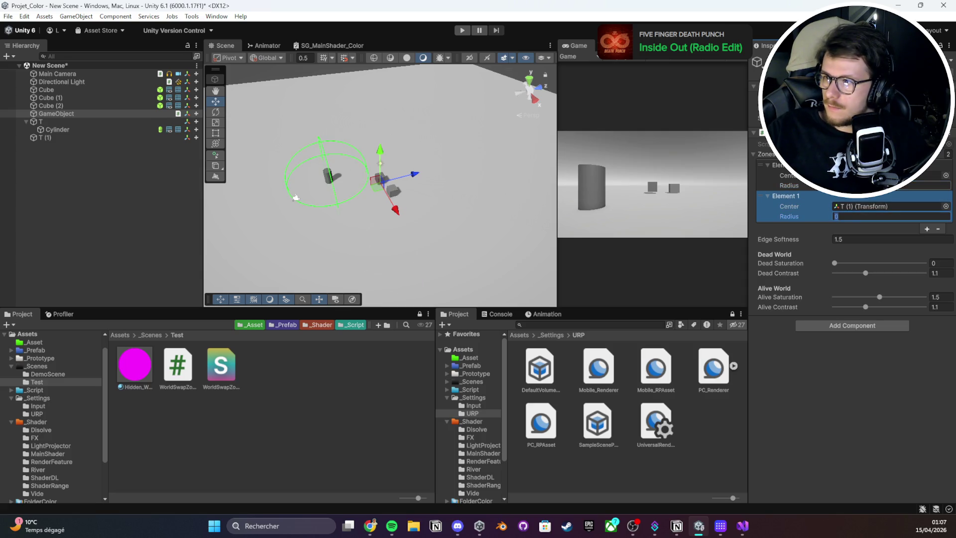
pyautogui.write('5')
pyautogui.hotkey('ctrl', 's')
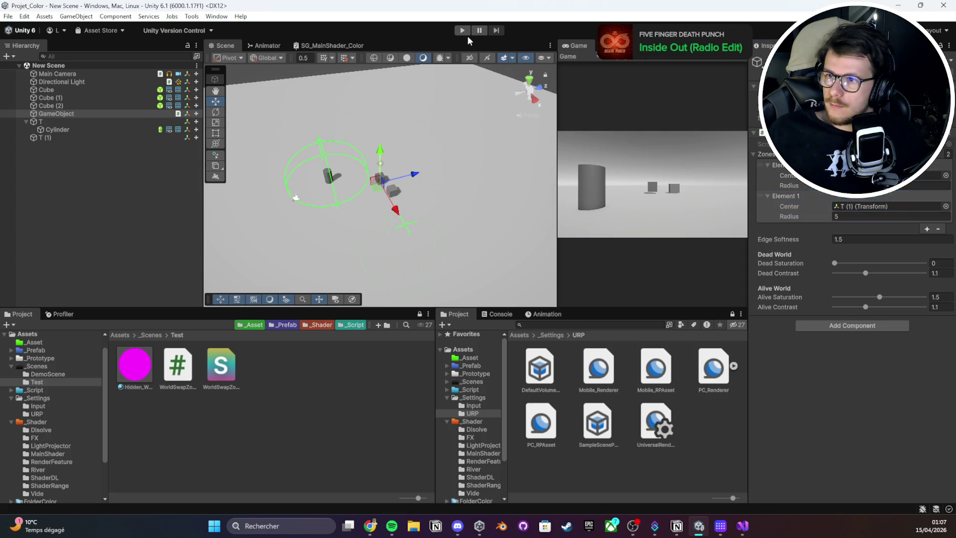
pyautogui.click(463, 31)
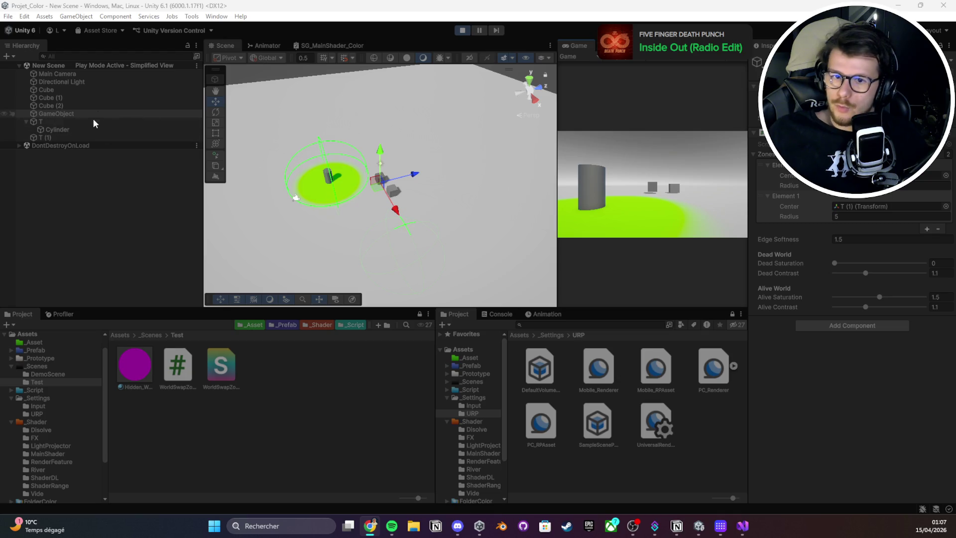
pyautogui.click(93, 122)
pyautogui.moveTo(324, 184)
pyautogui.mouseDown()
pyautogui.moveTo(277, 219)
pyautogui.moveTo(340, 194)
pyautogui.mouseUp()
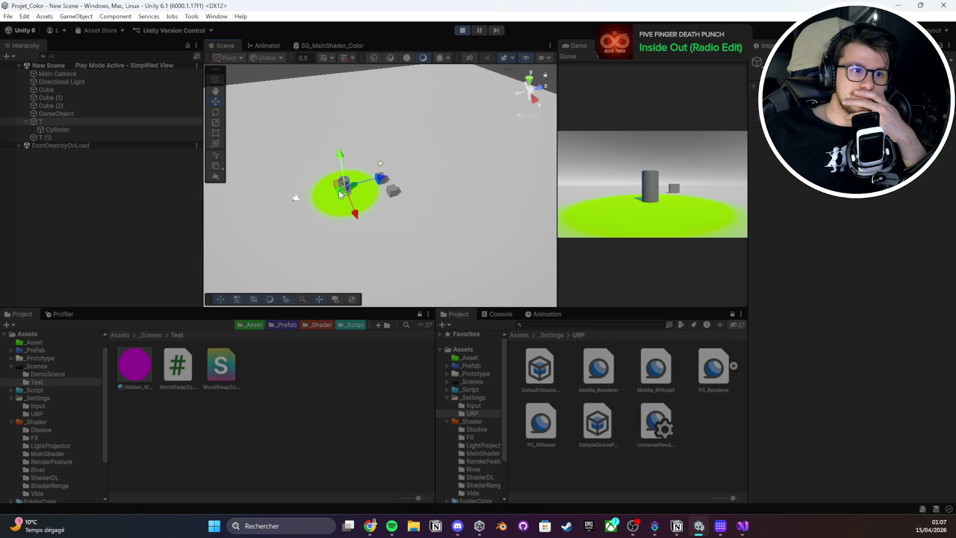
pyautogui.press('f')
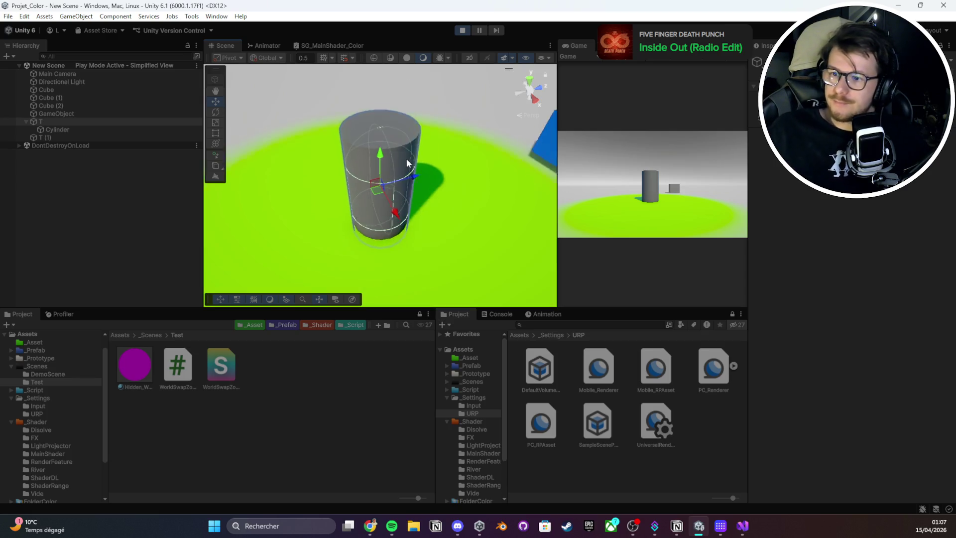
pyautogui.scroll(-3, 406, 159)
pyautogui.moveTo(413, 132)
pyautogui.mouseDown()
pyautogui.moveTo(453, 181)
pyautogui.moveTo(336, 175)
pyautogui.mouseUp()
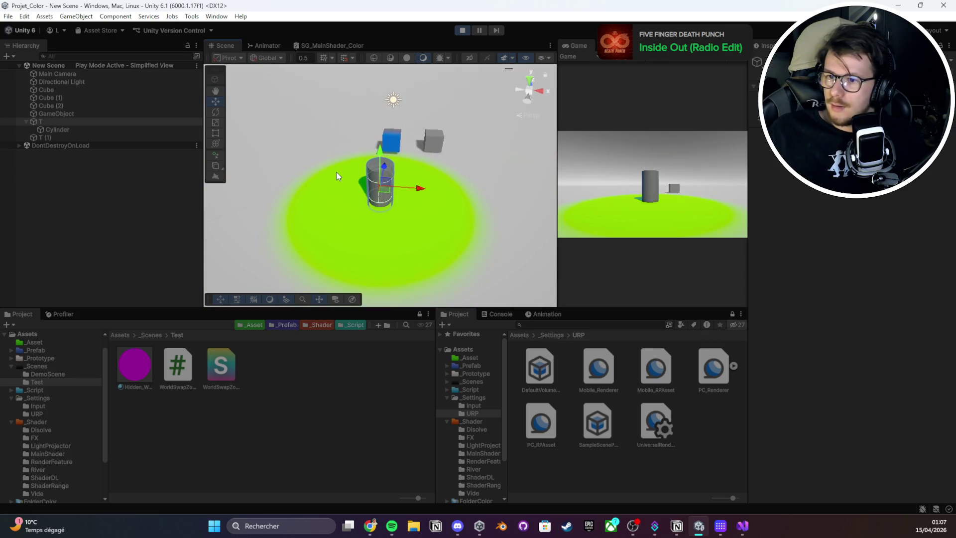
pyautogui.moveTo(389, 197)
pyautogui.mouseDown()
pyautogui.moveTo(386, 145)
pyautogui.moveTo(400, 143)
pyautogui.moveTo(422, 182)
pyautogui.moveTo(395, 144)
pyautogui.moveTo(324, 143)
pyautogui.moveTo(416, 145)
pyautogui.moveTo(431, 225)
pyautogui.moveTo(503, 149)
pyautogui.moveTo(441, 152)
pyautogui.moveTo(404, 183)
pyautogui.moveTo(474, 160)
pyautogui.moveTo(444, 154)
pyautogui.moveTo(426, 128)
pyautogui.moveTo(393, 134)
pyautogui.mouseUp()
pyautogui.click(234, 368)
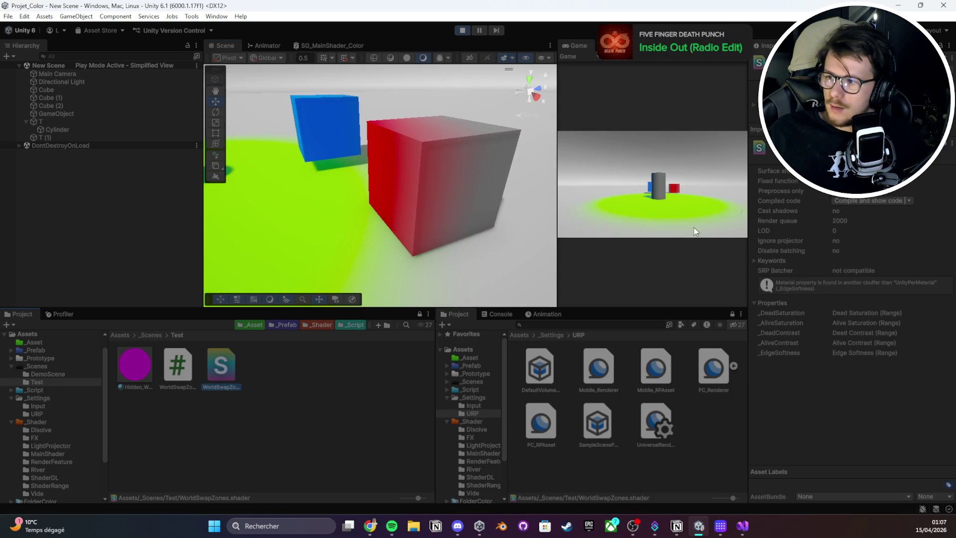
pyautogui.click(135, 369)
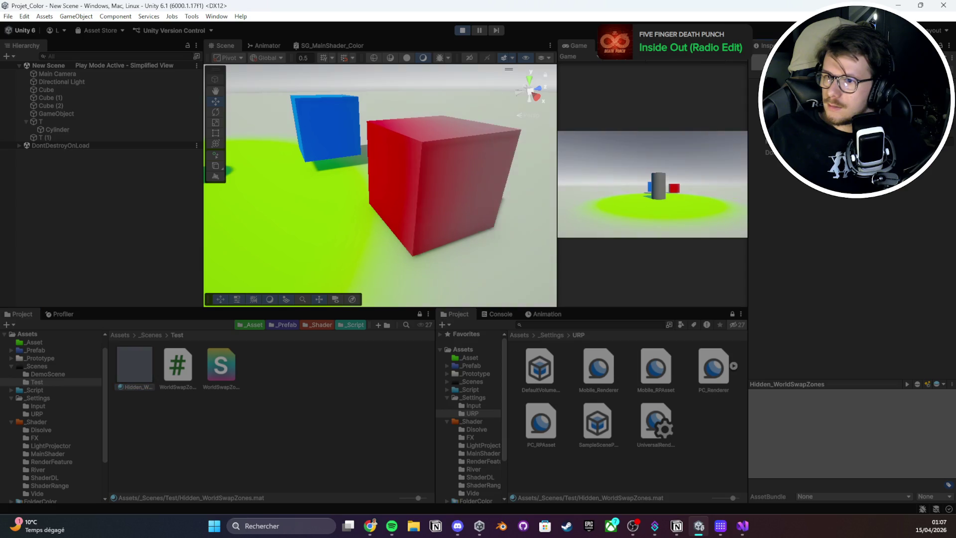
pyautogui.scroll(-2, 469, 148)
pyautogui.scroll(-3, 469, 149)
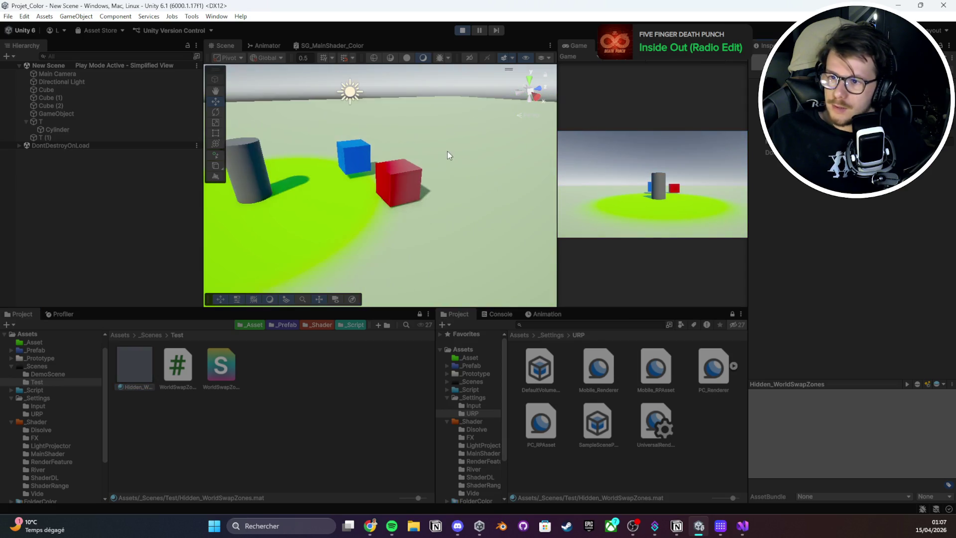
pyautogui.moveTo(447, 151)
pyautogui.mouseDown()
pyautogui.moveTo(402, 181)
pyautogui.moveTo(408, 170)
pyautogui.mouseUp()
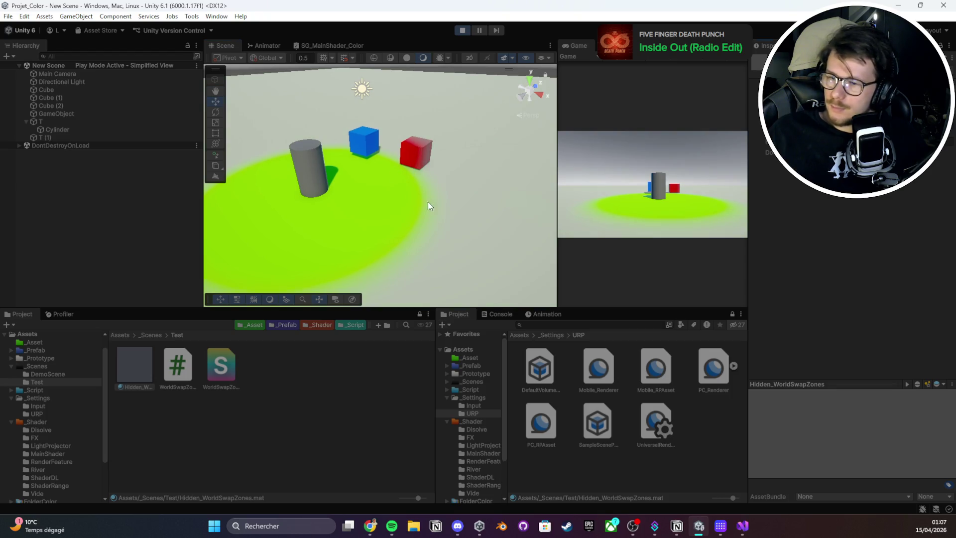
pyautogui.moveTo(429, 206)
pyautogui.mouseDown()
pyautogui.moveTo(403, 169)
pyautogui.moveTo(427, 170)
pyautogui.mouseUp()
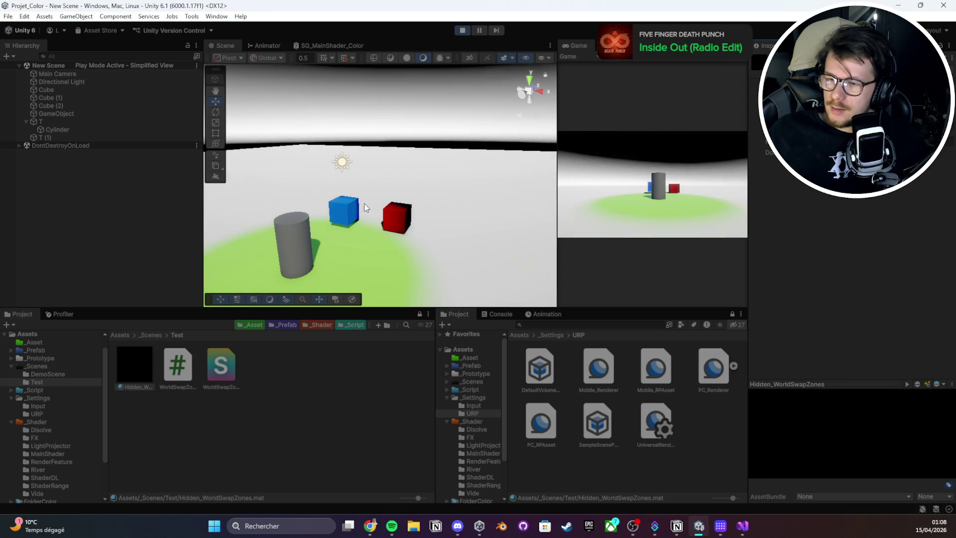
pyautogui.moveTo(323, 214)
pyautogui.mouseDown()
pyautogui.moveTo(288, 226)
pyautogui.moveTo(319, 219)
pyautogui.mouseUp()
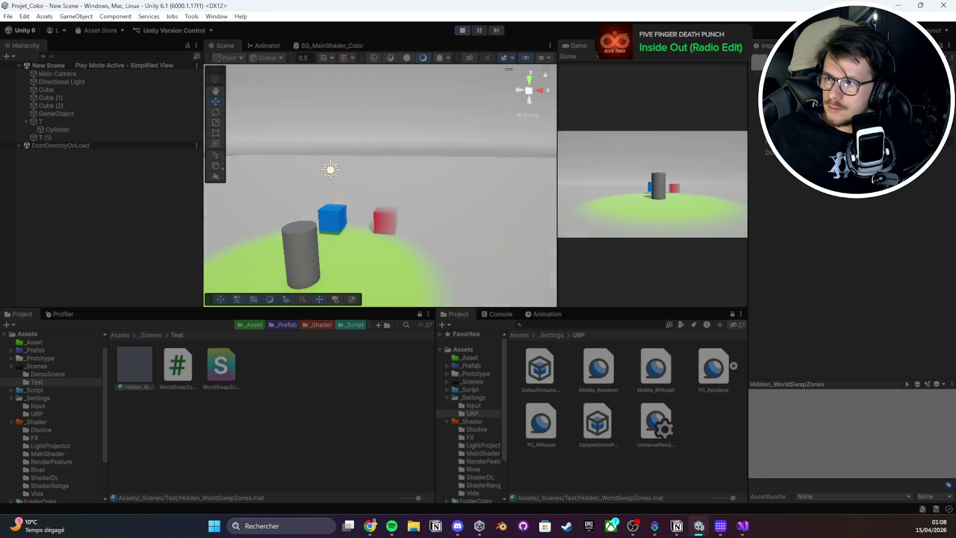
pyautogui.moveTo(393, 256)
pyautogui.mouseDown()
pyautogui.moveTo(378, 263)
pyautogui.moveTo(431, 208)
pyautogui.moveTo(408, 210)
pyautogui.mouseUp()
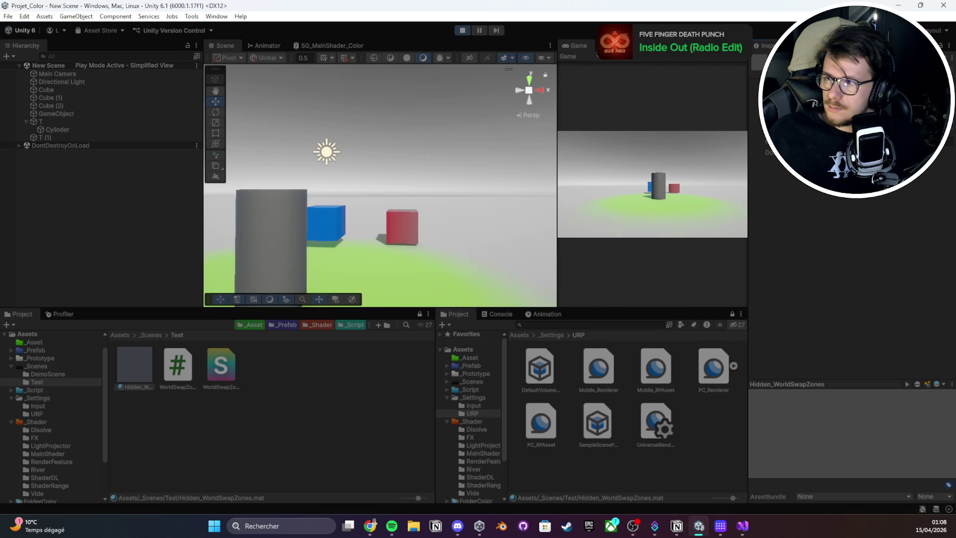
pyautogui.moveTo(259, 211)
pyautogui.mouseDown()
pyautogui.moveTo(83, 259)
pyautogui.moveTo(386, 220)
pyautogui.mouseUp()
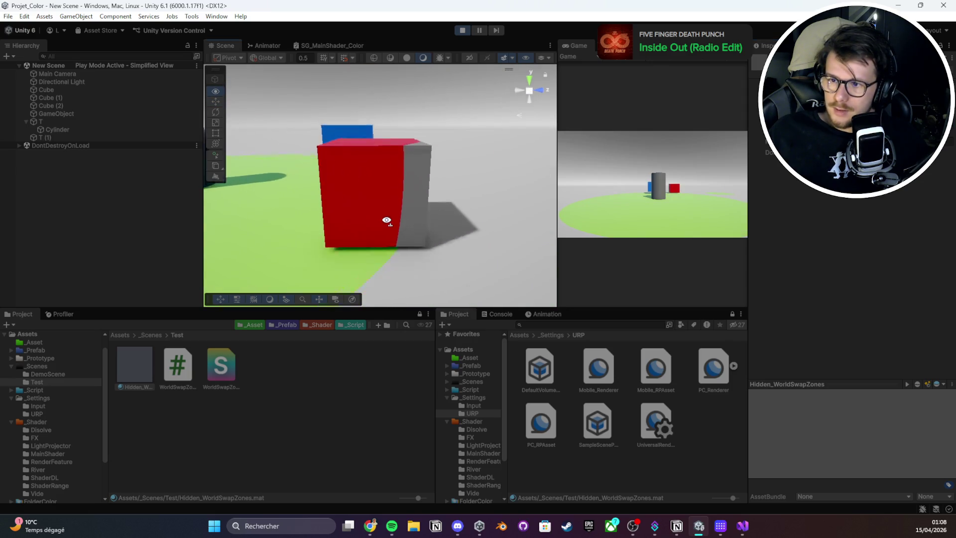
pyautogui.scroll(3, 387, 222)
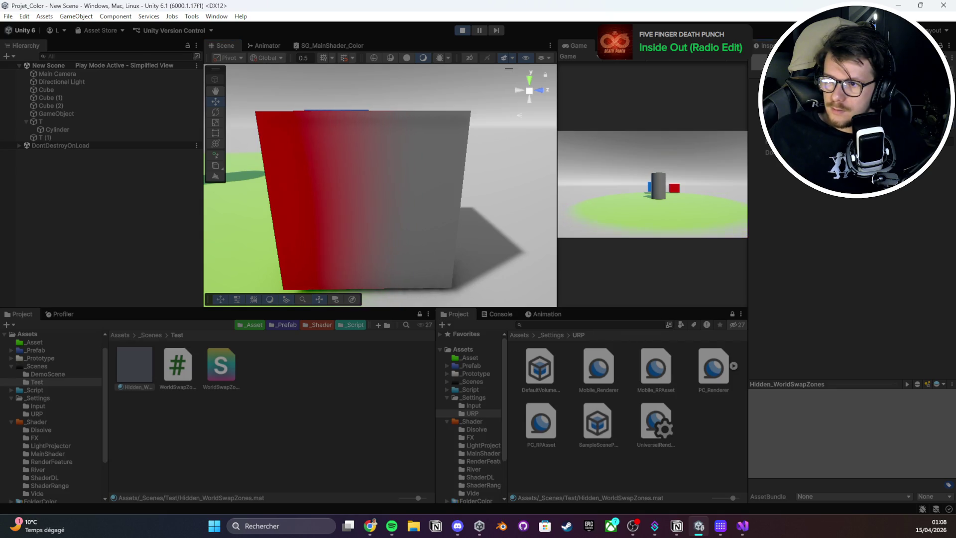
pyautogui.scroll(-5, 393, 196)
# - Frame the T cylinder and orbit the view to see the whole scene
pyautogui.hotkey('ctrl', 's')
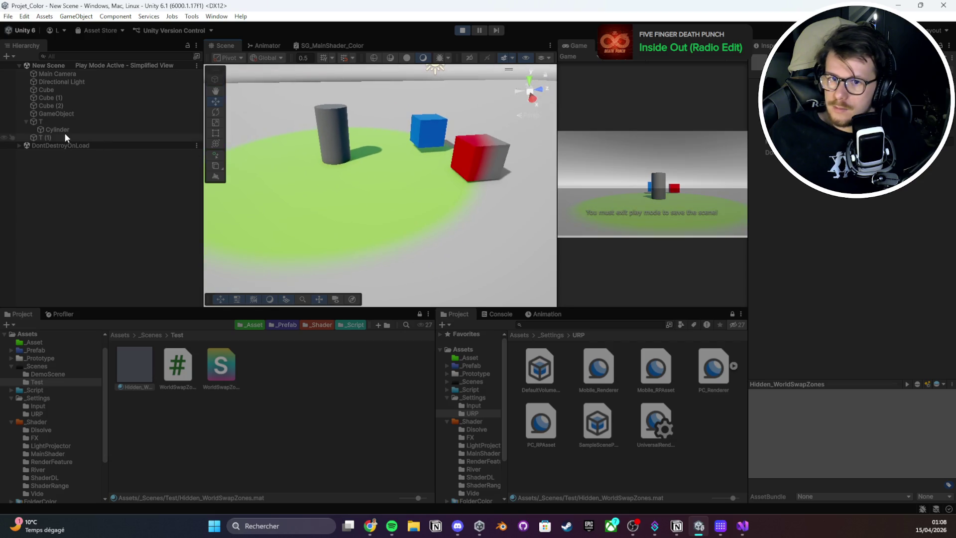
pyautogui.click(64, 130)
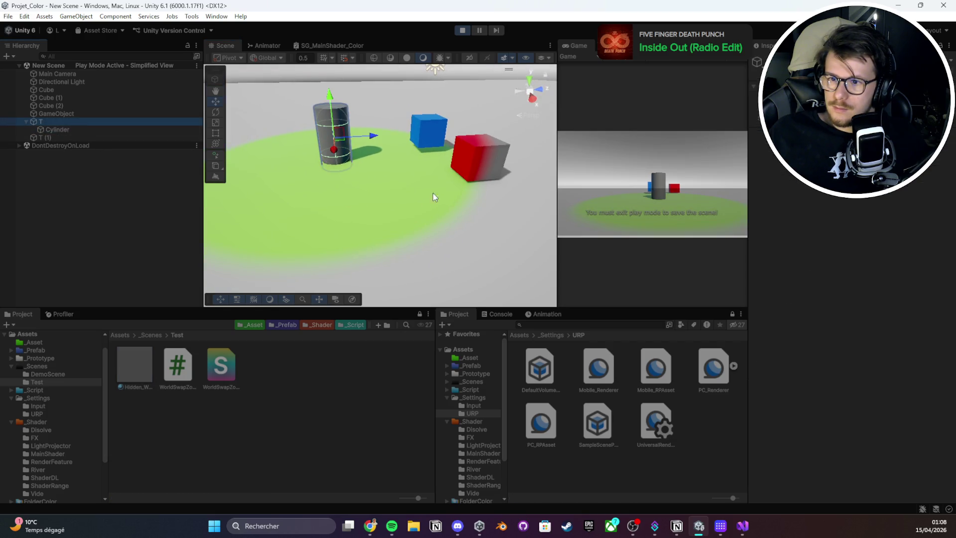
pyautogui.press('f')
pyautogui.scroll(-5, 399, 170)
pyautogui.moveTo(398, 171); pyautogui.dragTo(493, 246)
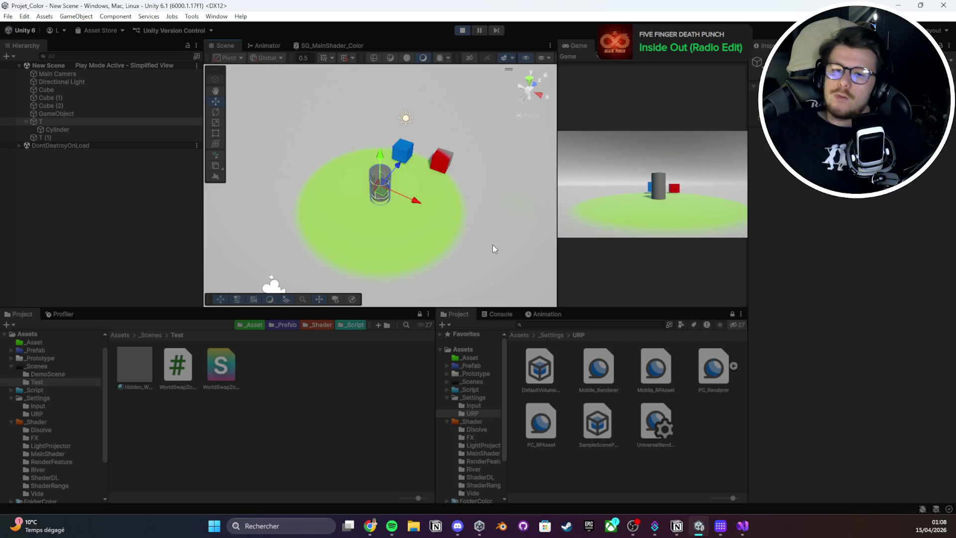
# - Frame T (1) and duplicate it into T (2)
pyautogui.doubleClick(45, 137)
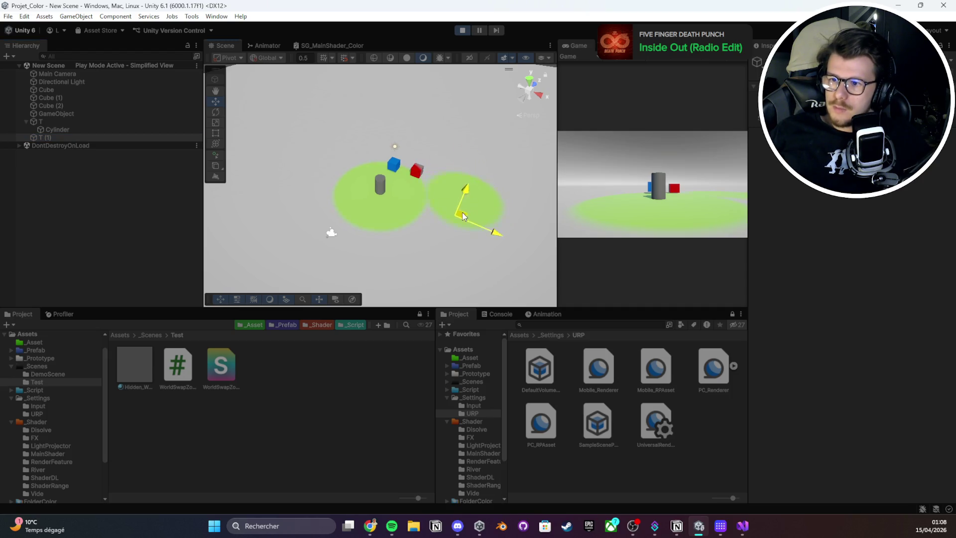
pyautogui.press('f')
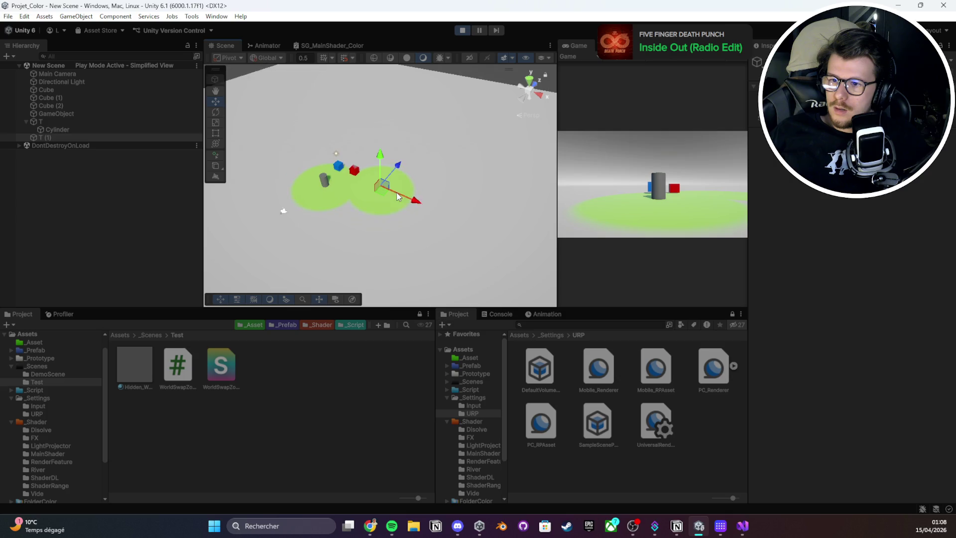
pyautogui.hotkey('ctrl', 's')
pyautogui.hotkey('ctrl', 'd')
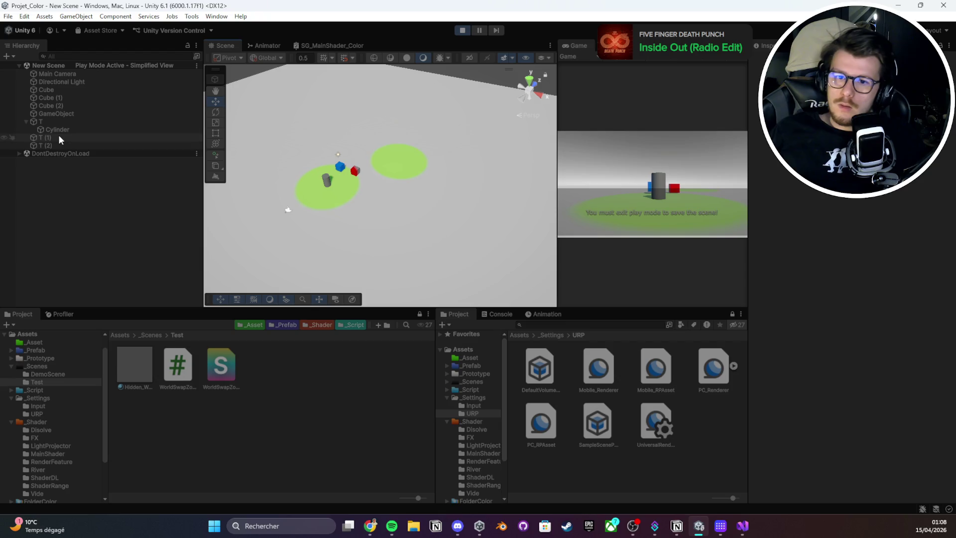
pyautogui.hotkey('ctrl', 'z')
pyautogui.hotkey('ctrl', 'y')
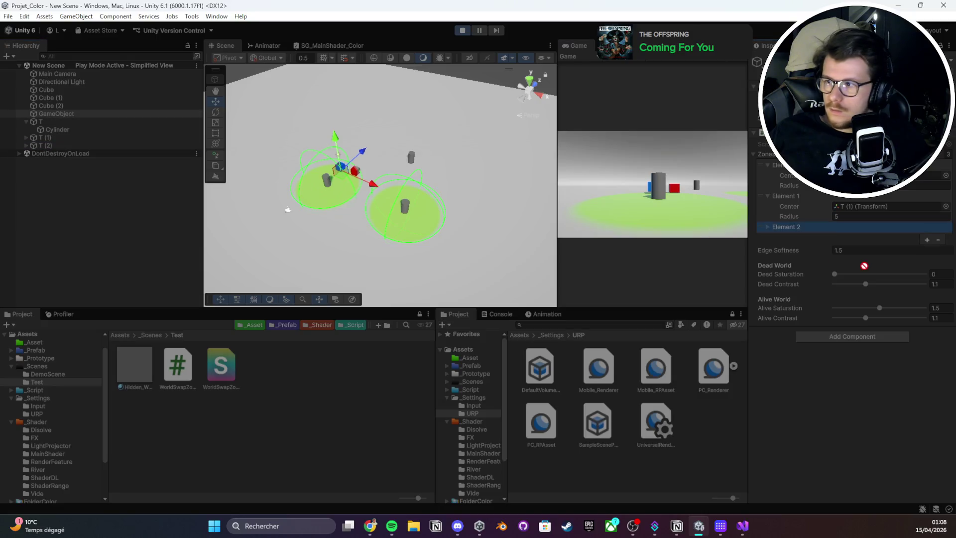
# - Assign T (2) as the Center of Zones Element 2
pyautogui.click(767, 227)
pyautogui.moveTo(272, 148); pyautogui.dragTo(847, 238)
pyautogui.hotkey('ctrl', 's')
pyautogui.moveTo(448, 219); pyautogui.dragTo(466, 208)
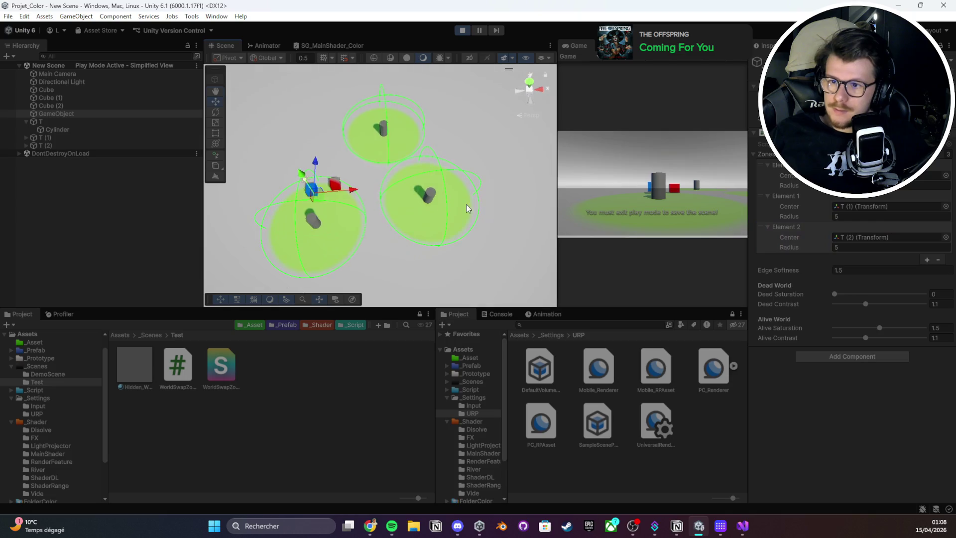
# - Move T (1) beside the cubes and check the zones in a maximized Game view
pyautogui.click(75, 139)
pyautogui.moveTo(422, 201)
pyautogui.mouseDown()
pyautogui.moveTo(291, 160)
pyautogui.moveTo(312, 174)
pyautogui.moveTo(277, 195)
pyautogui.mouseUp()
pyautogui.scroll(5, 276, 194)
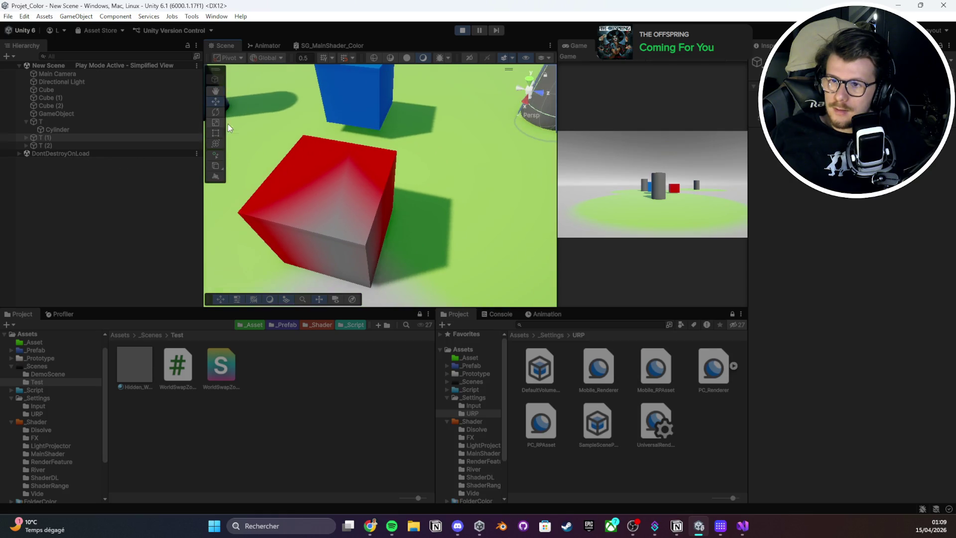
pyautogui.doubleClick(581, 46)
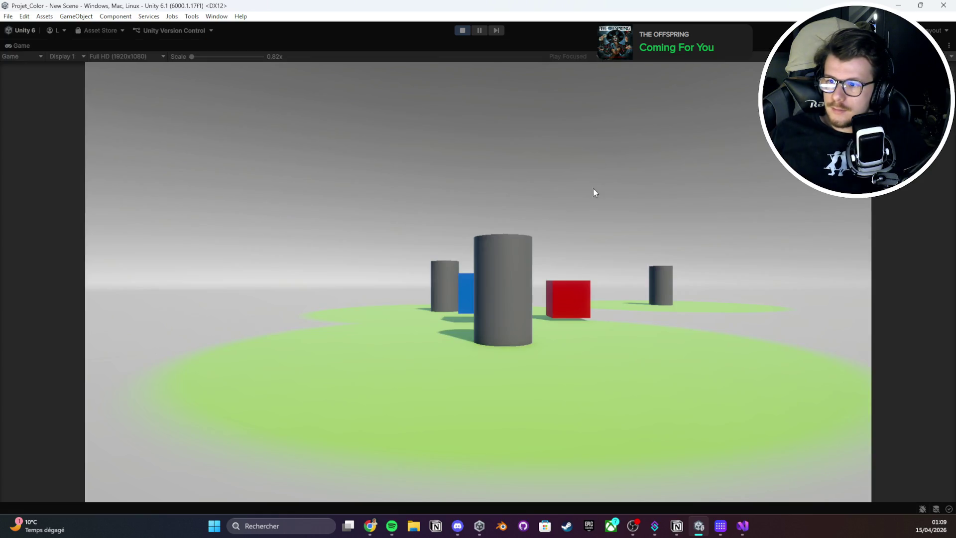
pyautogui.doubleClick(28, 45)
pyautogui.scroll(-5, 400, 183)
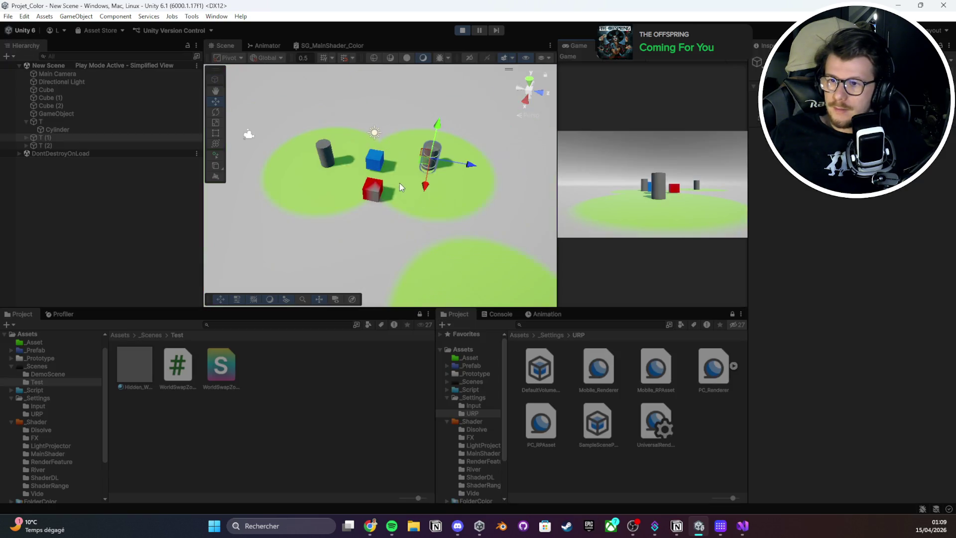
pyautogui.moveTo(396, 183); pyautogui.dragTo(510, 186)
# - Frame the cylinder, clear the selection, and exit play mode
pyautogui.hotkey('ctrl', 's')
pyautogui.press('f')
pyautogui.scroll(-4, 420, 167)
pyautogui.scroll(-3, 409, 157)
pyautogui.click(182, 219)
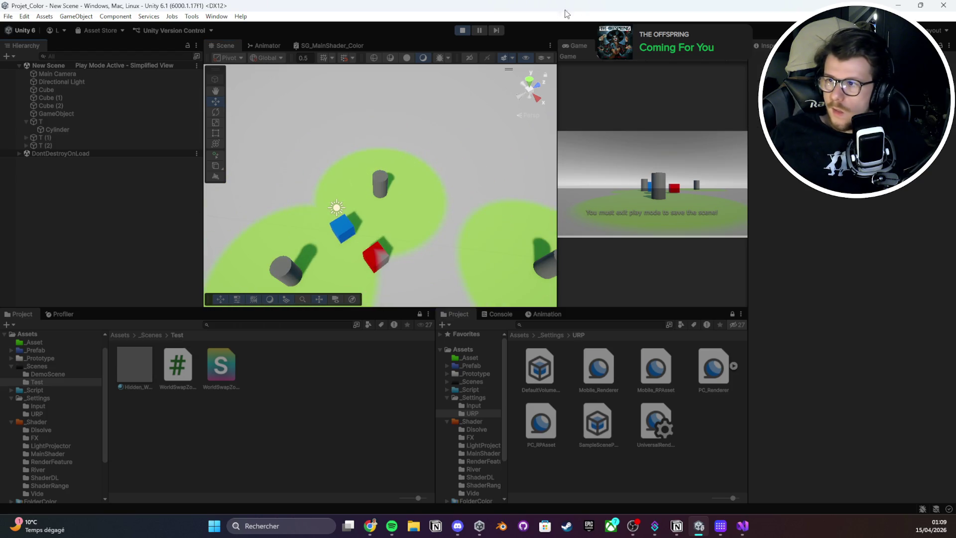
pyautogui.click(462, 30)
# - Delete T (1) and T with its child Cylinder from the scene
pyautogui.click(91, 139)
pyautogui.press('Delete')
pyautogui.click(93, 121)
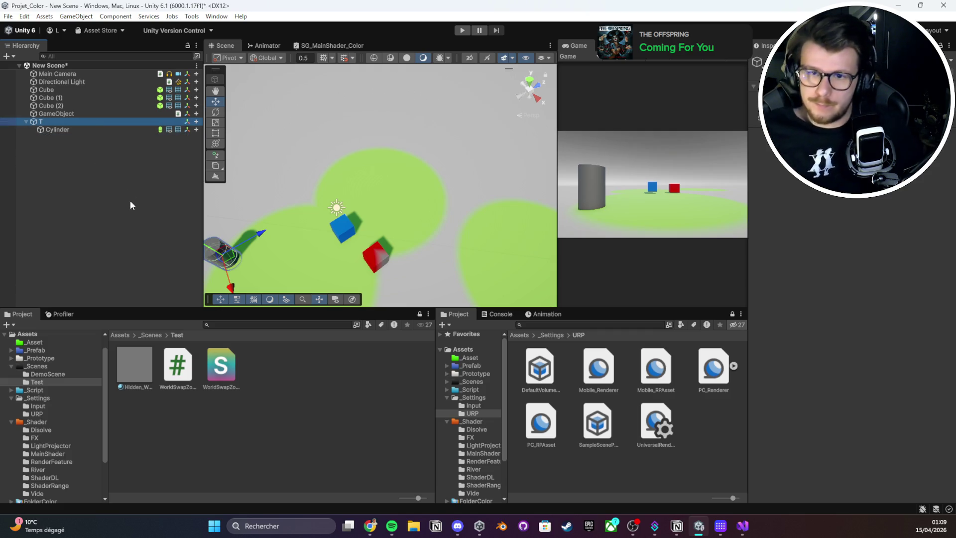
pyautogui.press('Delete')
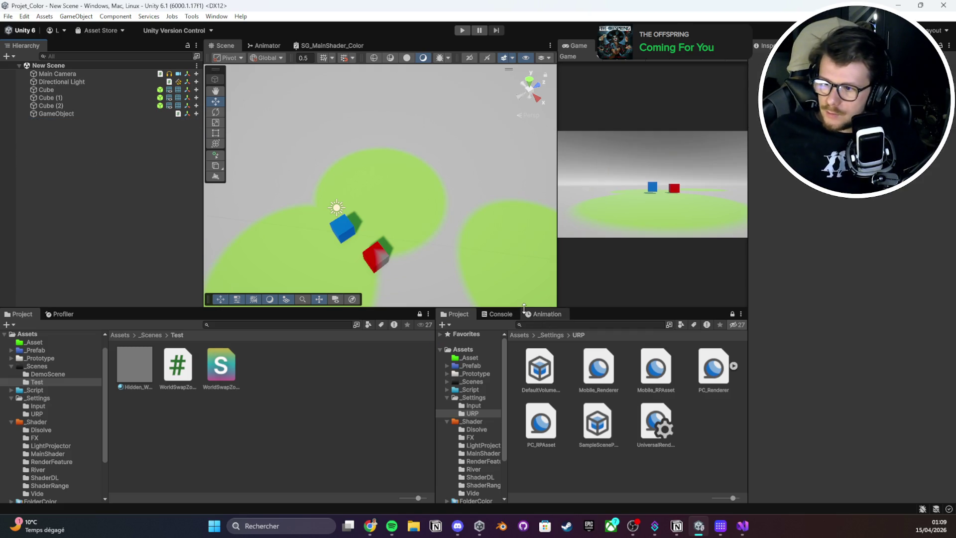
# - Open DemoScene from the _Scenes folder
pyautogui.click(442, 324)
pyautogui.click(166, 350)
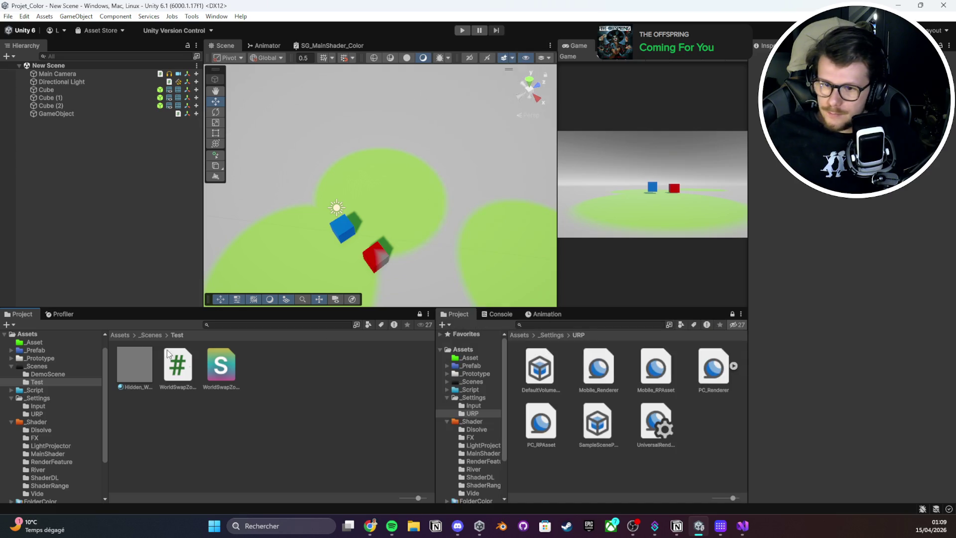
pyautogui.click(151, 334)
pyautogui.doubleClick(223, 379)
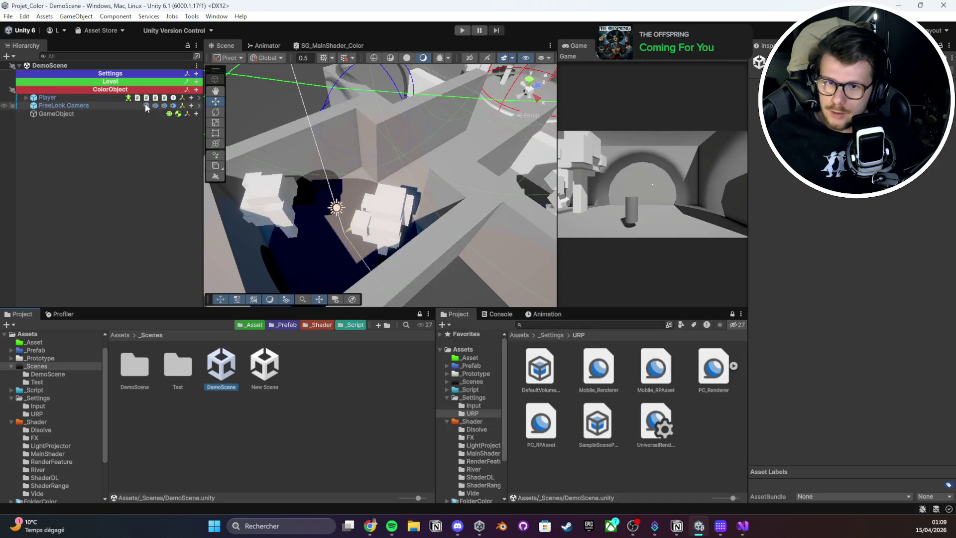
# - Delete the stray GameObject from DemoScene and save it
pyautogui.click(59, 105)
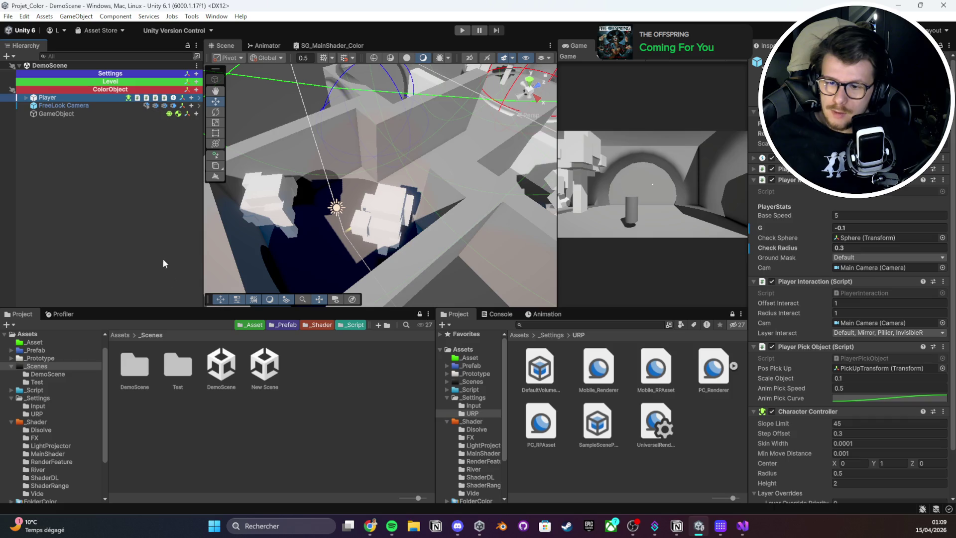
pyautogui.click(66, 114)
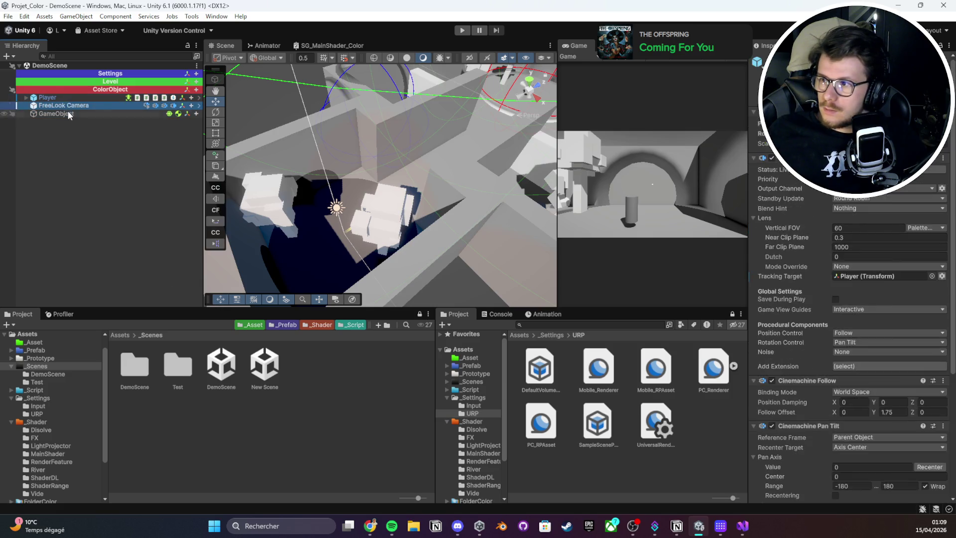
pyautogui.doubleClick(67, 112)
pyautogui.scroll(5, 394, 179)
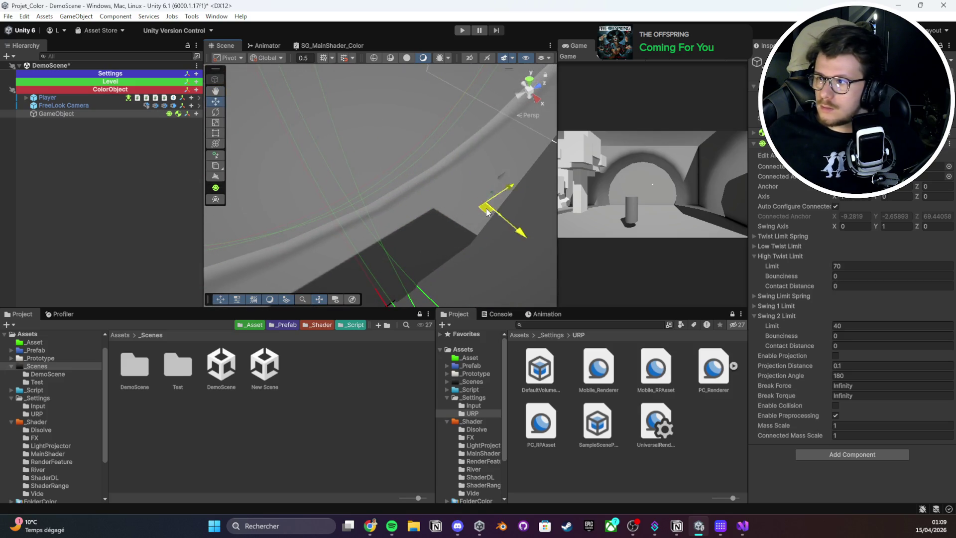
pyautogui.press('Delete')
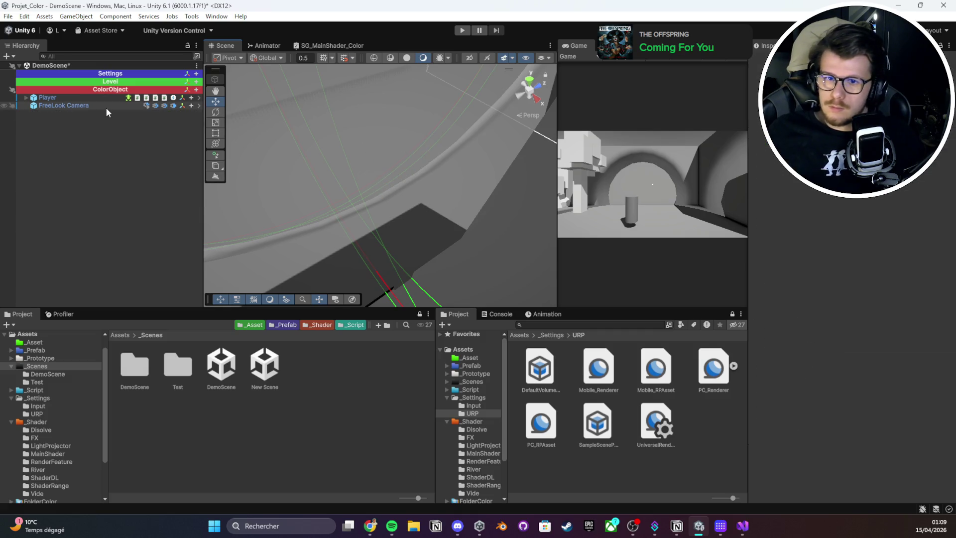
pyautogui.click(106, 108)
pyautogui.hotkey('ctrl', 's')
# - Expand the ColorObject, Level, LD and Settings groups in the Hierarchy
pyautogui.click(75, 143)
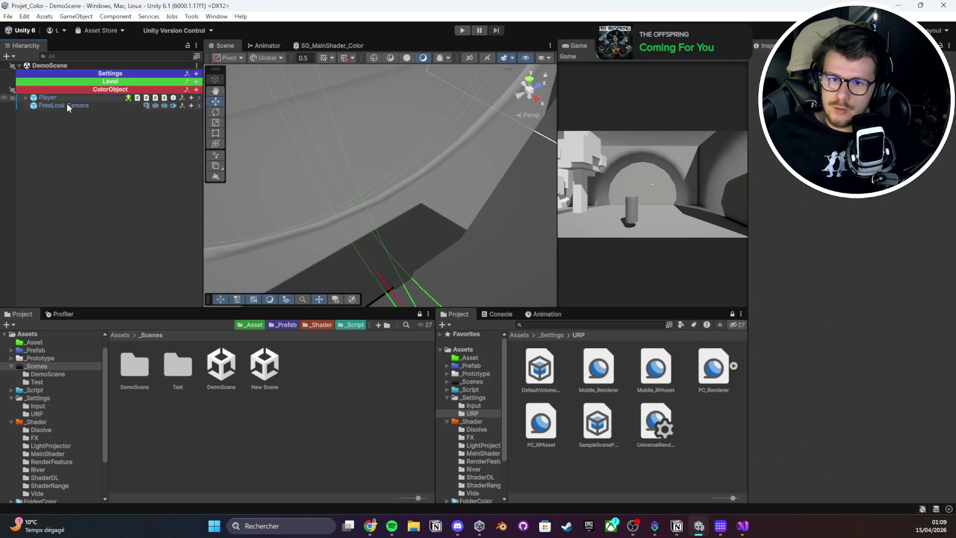
pyautogui.click(67, 103)
pyautogui.click(112, 175)
pyautogui.click(36, 91)
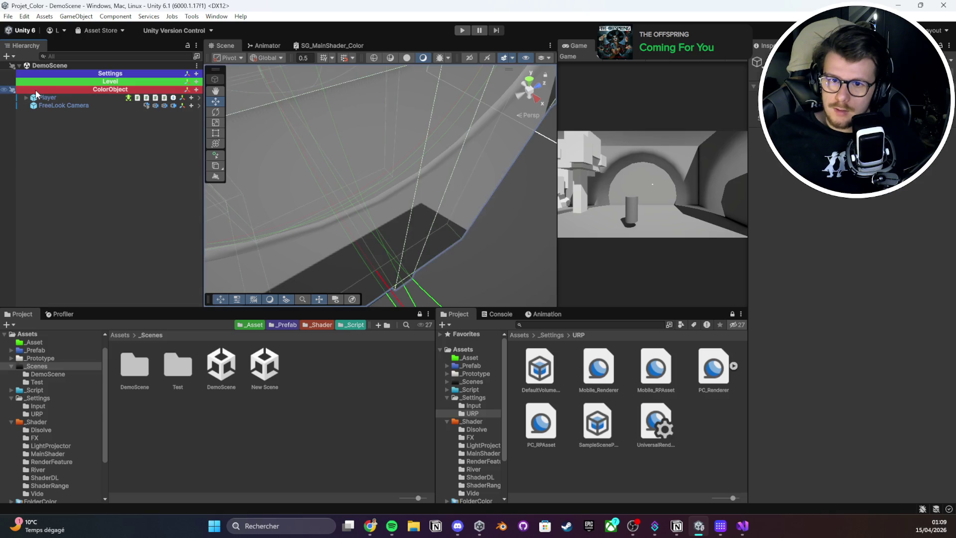
pyautogui.hotkey('ctrl', 'z')
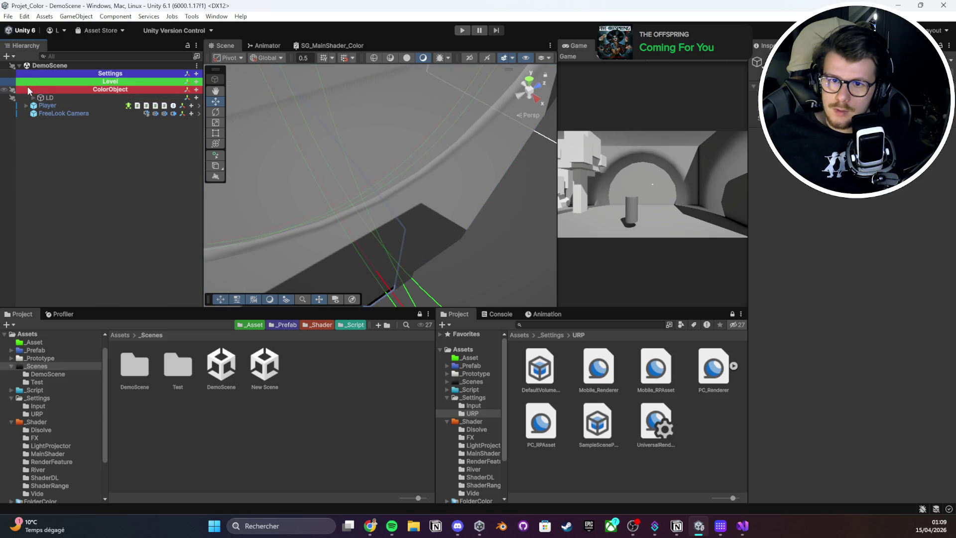
pyautogui.hotkey('ctrl', 'z')
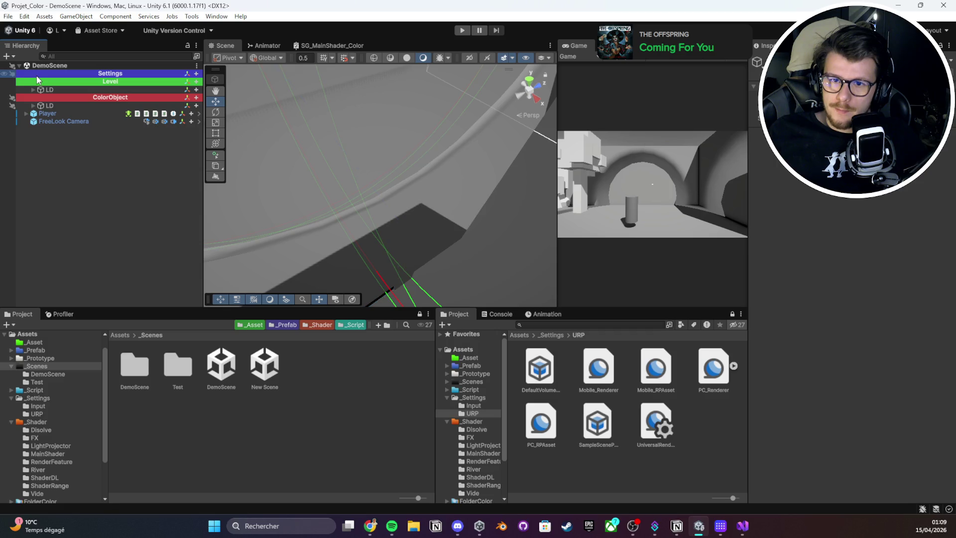
pyautogui.click(33, 90)
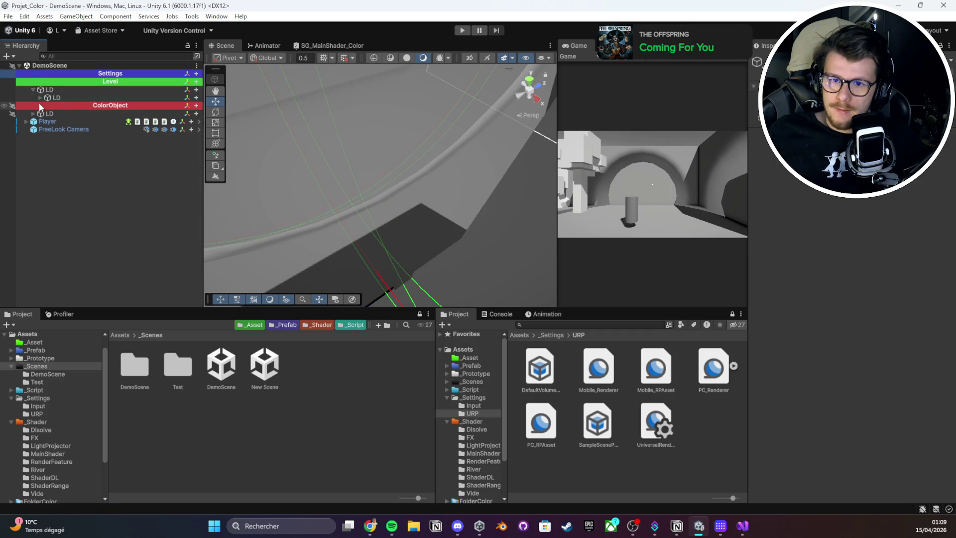
pyautogui.click(40, 98)
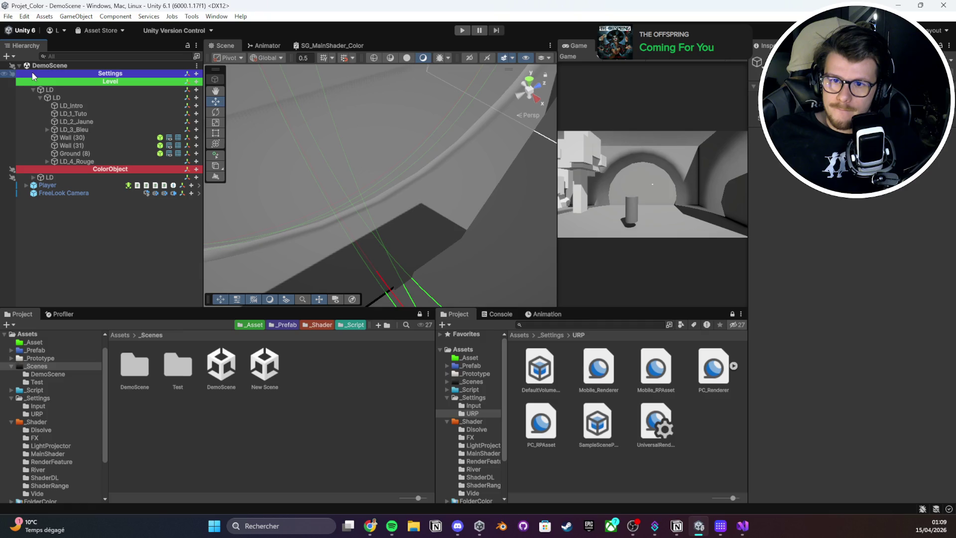
pyautogui.doubleClick(28, 73)
# - Select the Settings objects, Player and FreeLook Camera, and the LD_Intro and LD_1_Tuto groups
pyautogui.click(26, 73)
pyautogui.click(33, 81)
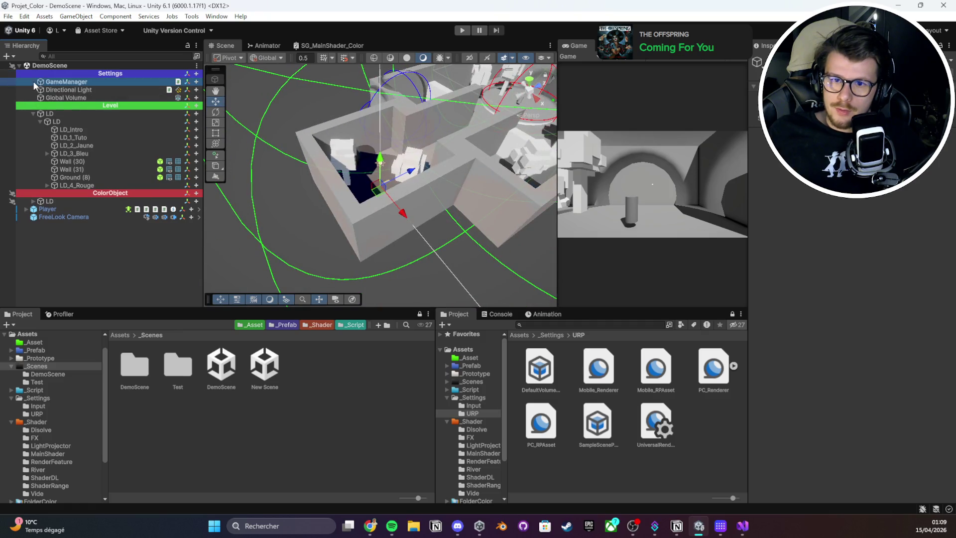
pyautogui.click(45, 88)
pyautogui.click(55, 81)
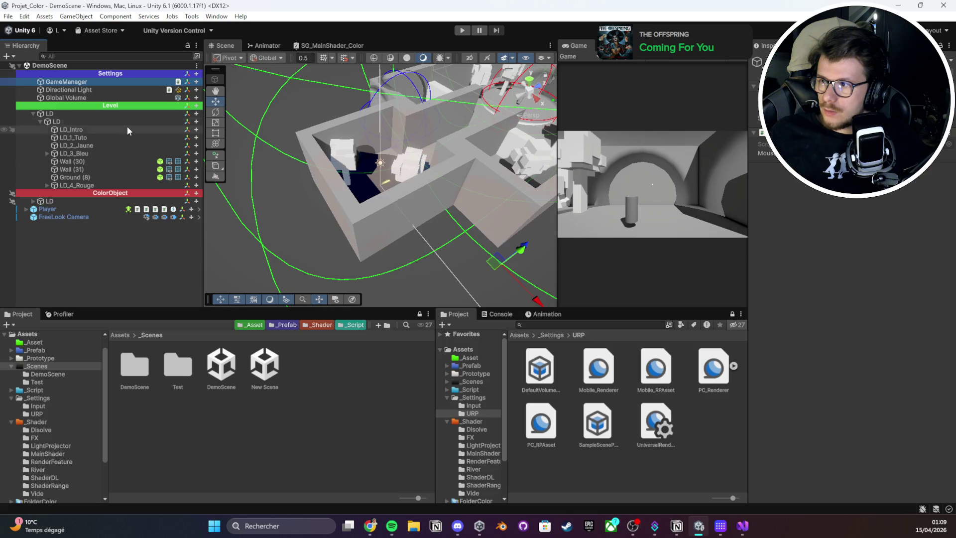
pyautogui.click(47, 209)
pyautogui.keyDown('shift'); pyautogui.click(64, 217); pyautogui.keyUp('shift')
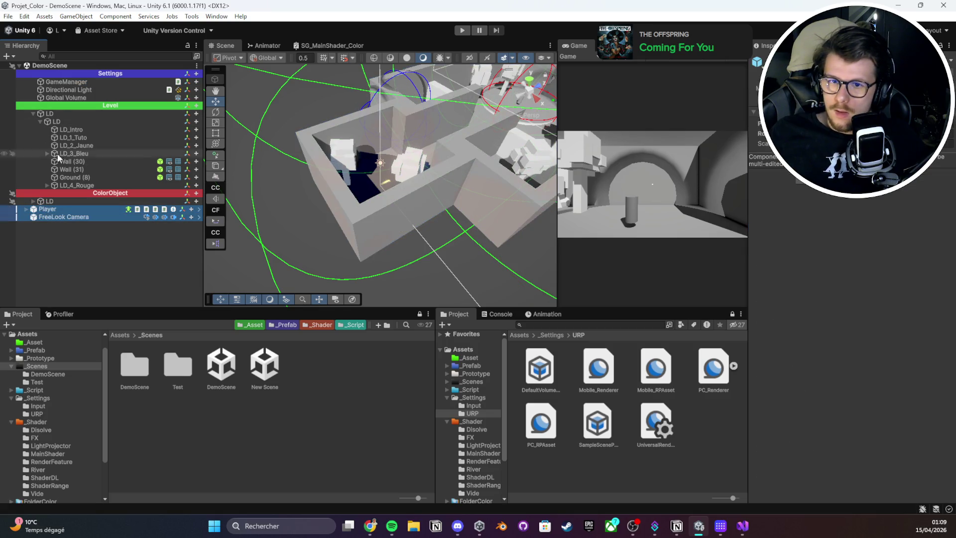
pyautogui.keyDown('ctrl'); pyautogui.click(68, 90); pyautogui.keyUp('ctrl')
pyautogui.keyDown('ctrl'); pyautogui.click(66, 81); pyautogui.keyUp('ctrl')
pyautogui.keyDown('ctrl'); pyautogui.click(64, 97); pyautogui.keyUp('ctrl')
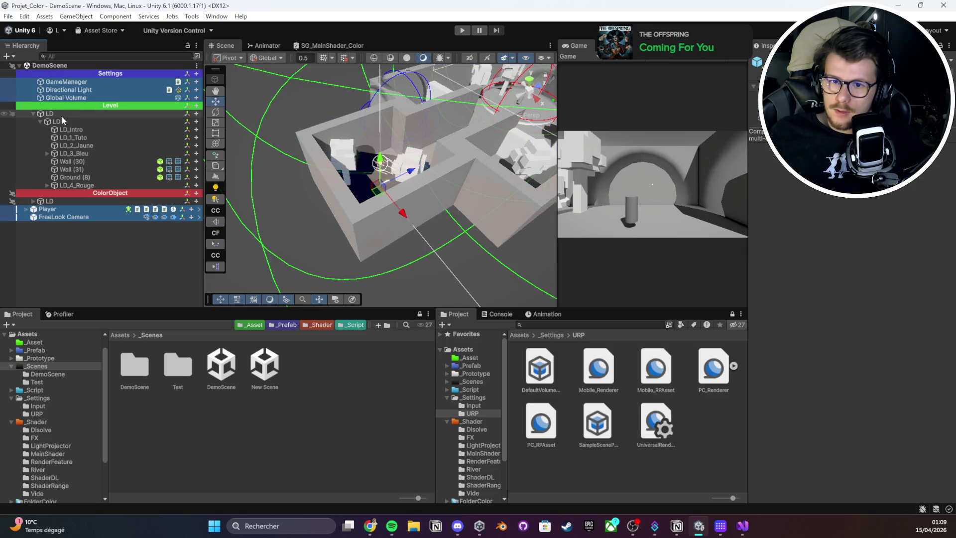
pyautogui.click(58, 114)
pyautogui.click(58, 129)
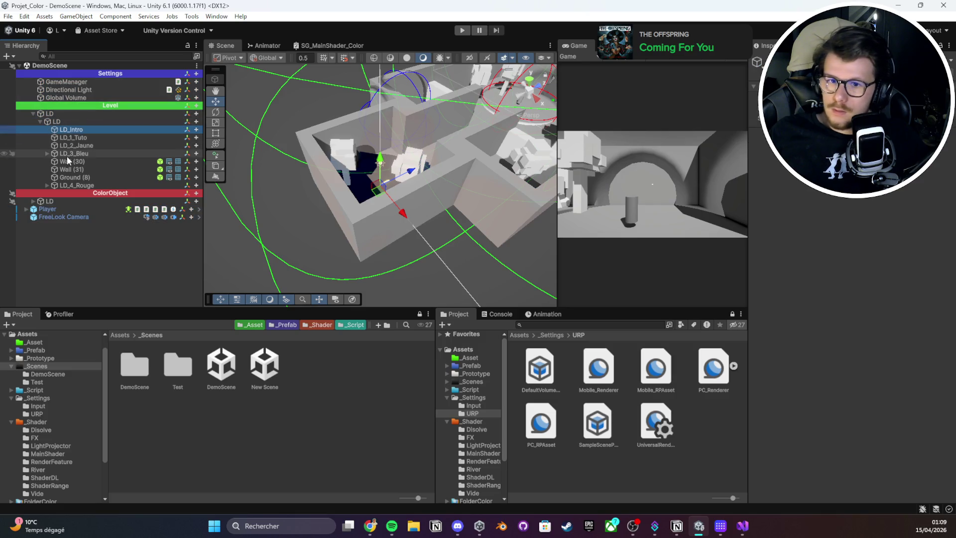
pyautogui.click(73, 137)
# - Select a pillar in the level from the scene view
pyautogui.moveTo(378, 175)
pyautogui.mouseDown()
pyautogui.moveTo(440, 152)
pyautogui.moveTo(392, 163)
pyautogui.mouseUp()
pyautogui.click(378, 167)
pyautogui.scroll(-1, 123, 212)
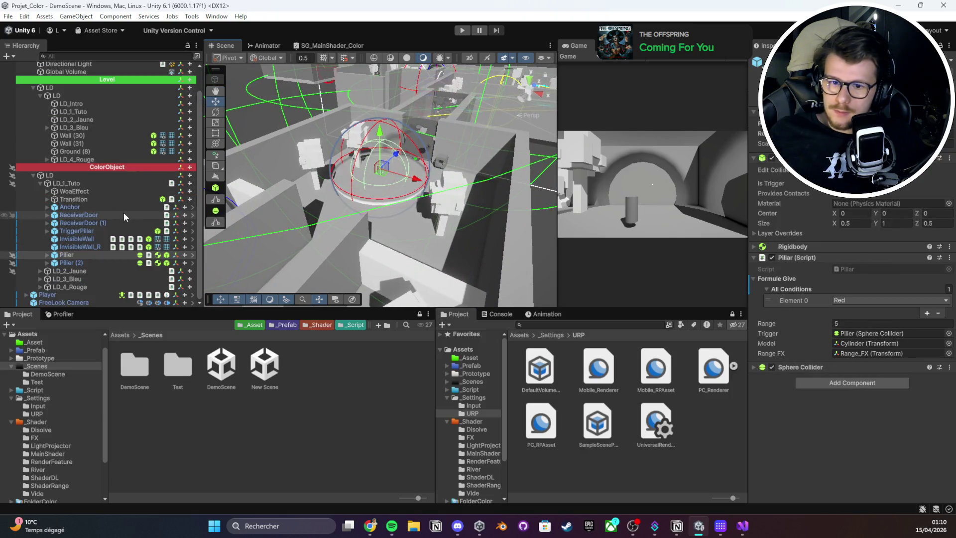
pyautogui.scroll(2, 93, 90)
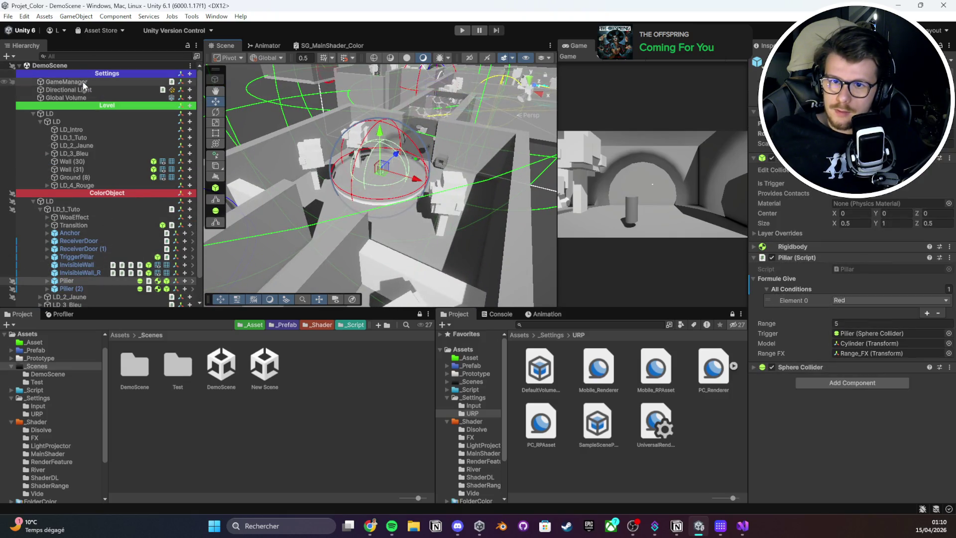
# - Add Directional Light, Global Volume, Player, FreeLook Camera and InvisibleWall to the selection, then load New Scene
pyautogui.keyDown('ctrl'); pyautogui.click(82, 89); pyautogui.keyUp('ctrl')
pyautogui.keyDown('ctrl'); pyautogui.click(83, 98); pyautogui.keyUp('ctrl')
pyautogui.scroll(-2, 91, 170)
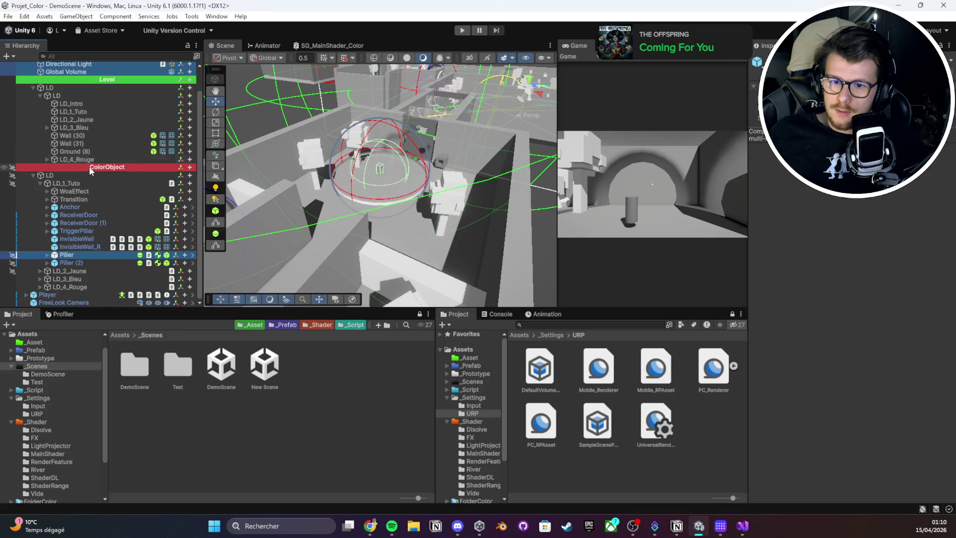
pyautogui.keyDown('ctrl'); pyautogui.click(65, 302); pyautogui.keyUp('ctrl')
pyautogui.keyDown('ctrl'); pyautogui.click(48, 294); pyautogui.keyUp('ctrl')
pyautogui.keyDown('ctrl'); pyautogui.click(83, 240); pyautogui.keyUp('ctrl')
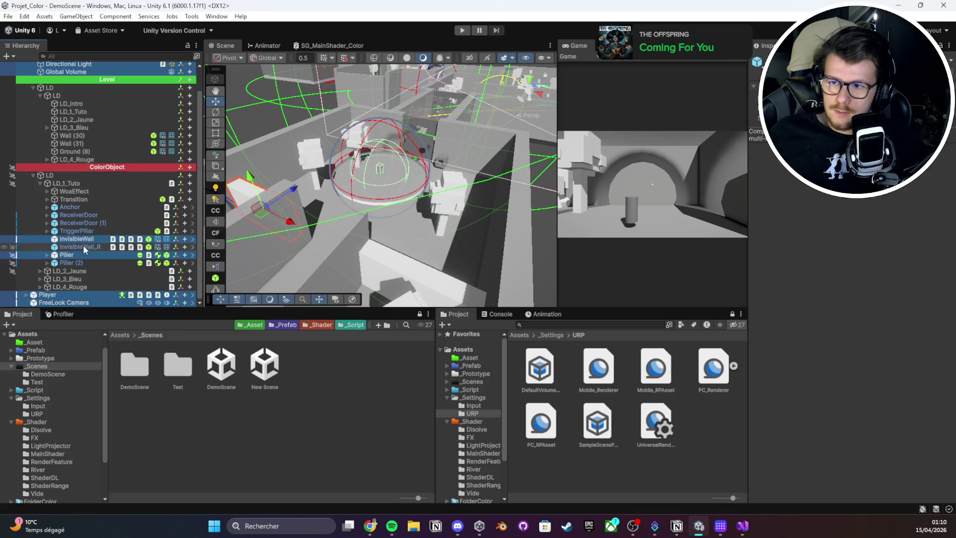
pyautogui.doubleClick(270, 363)
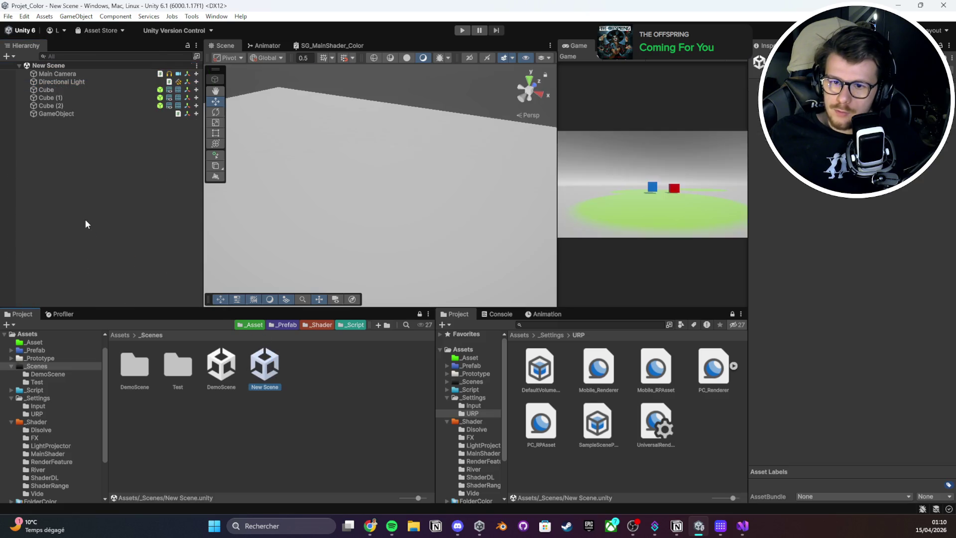
# - Paste the copied objects into New Scene and orbit around the Player
pyautogui.hotkey('ctrl', 'v')
pyautogui.press('f')
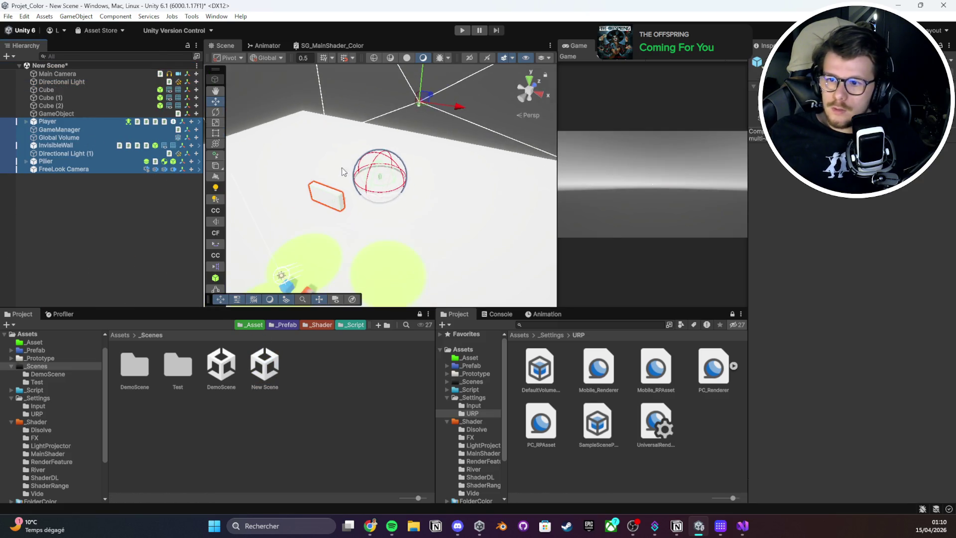
pyautogui.click(165, 186)
pyautogui.doubleClick(54, 122)
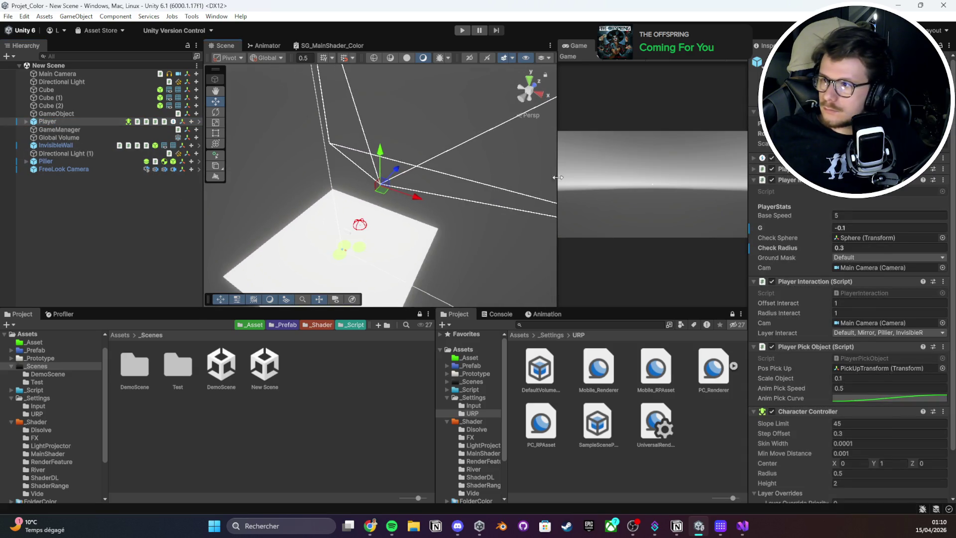
pyautogui.scroll(-5, 393, 195)
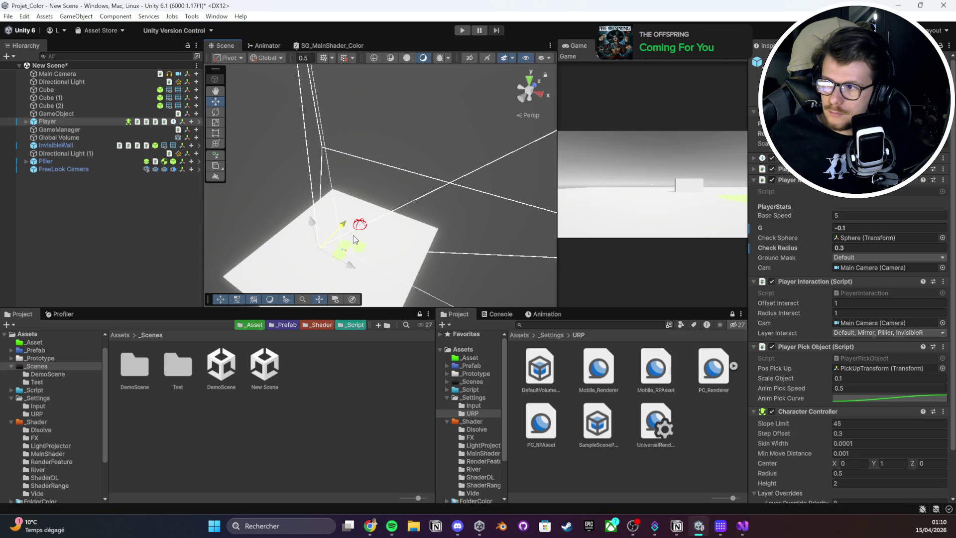
pyautogui.press('f')
pyautogui.moveTo(375, 228)
pyautogui.mouseDown()
pyautogui.moveTo(452, 141)
pyautogui.moveTo(437, 217)
pyautogui.moveTo(423, 234)
pyautogui.mouseUp()
pyautogui.moveTo(382, 210); pyautogui.dragTo(535, 168)
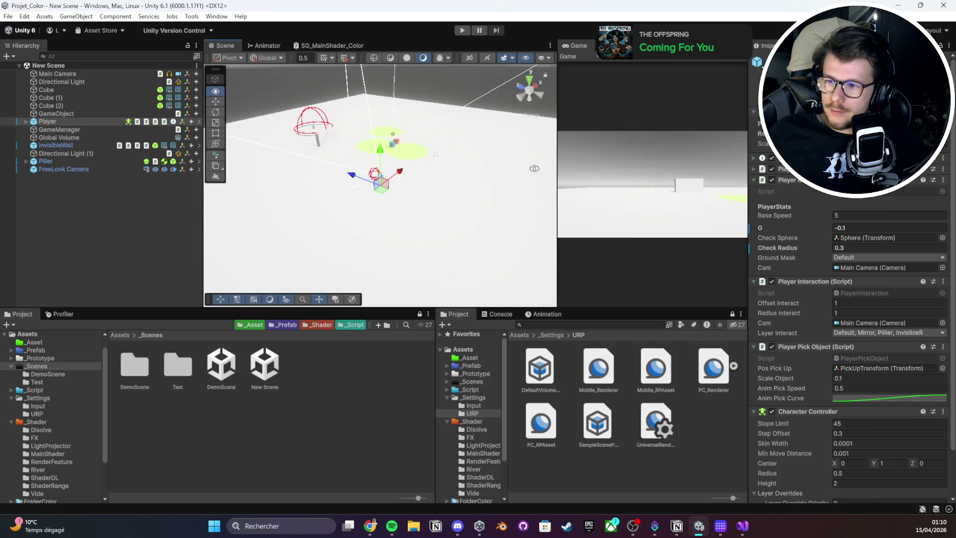
# - Inspect GameManager and Global Volume, save the scene, and select Directional Light (1)
pyautogui.click(94, 130)
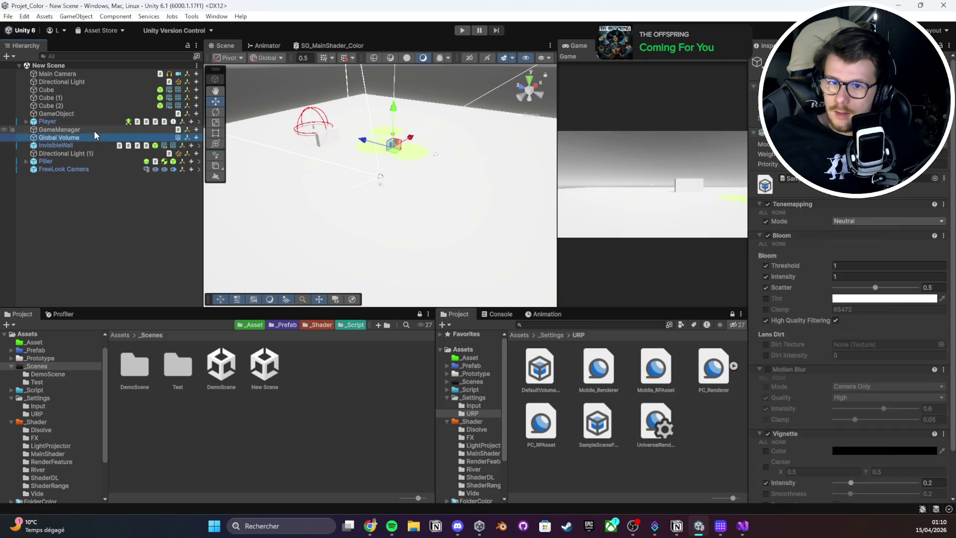
pyautogui.click(58, 138)
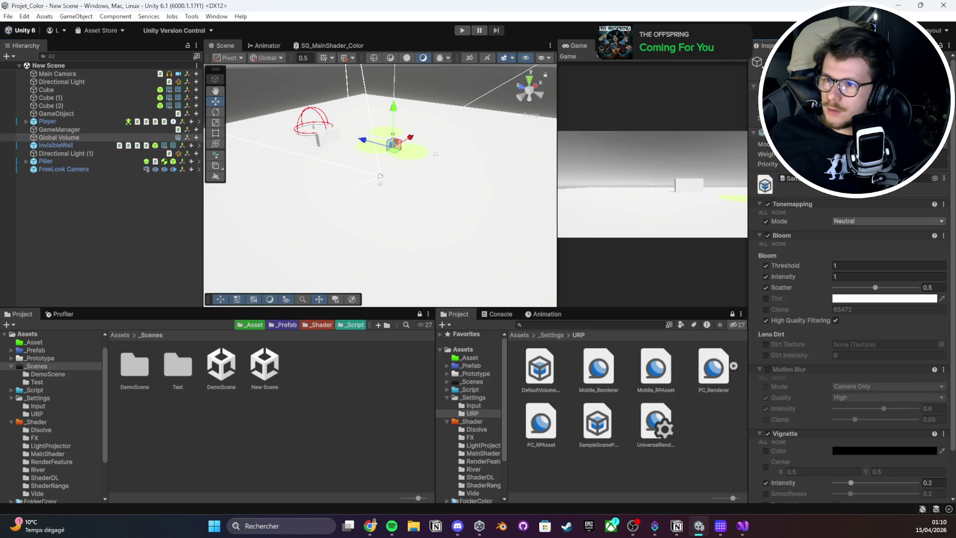
pyautogui.hotkey('ctrl', 's')
pyautogui.click(82, 153)
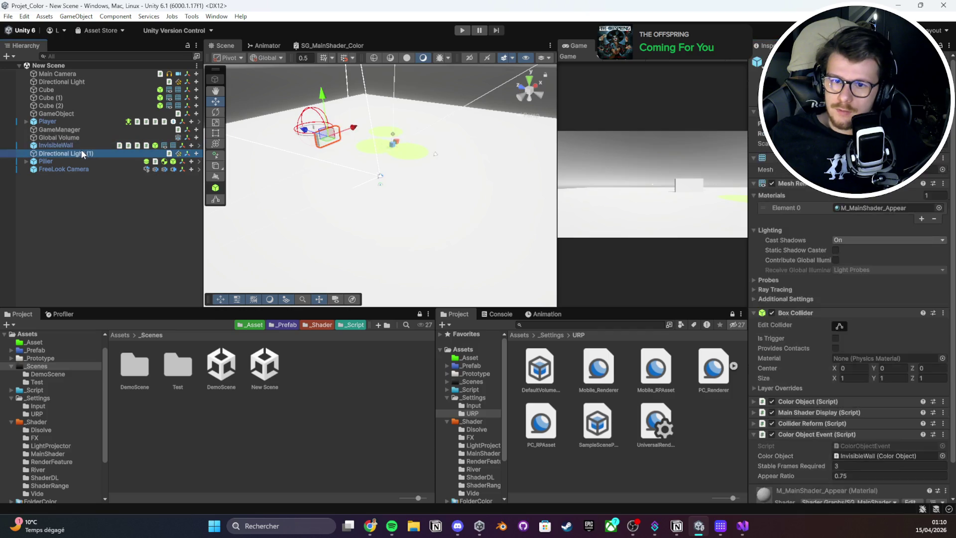
# - Move InvisibleWall to a new spot on the plane and save the scene
pyautogui.click(77, 145)
pyautogui.moveTo(329, 138)
pyautogui.mouseDown()
pyautogui.moveTo(362, 145)
pyautogui.moveTo(316, 163)
pyautogui.mouseUp()
pyautogui.hotkey('ctrl', 's')
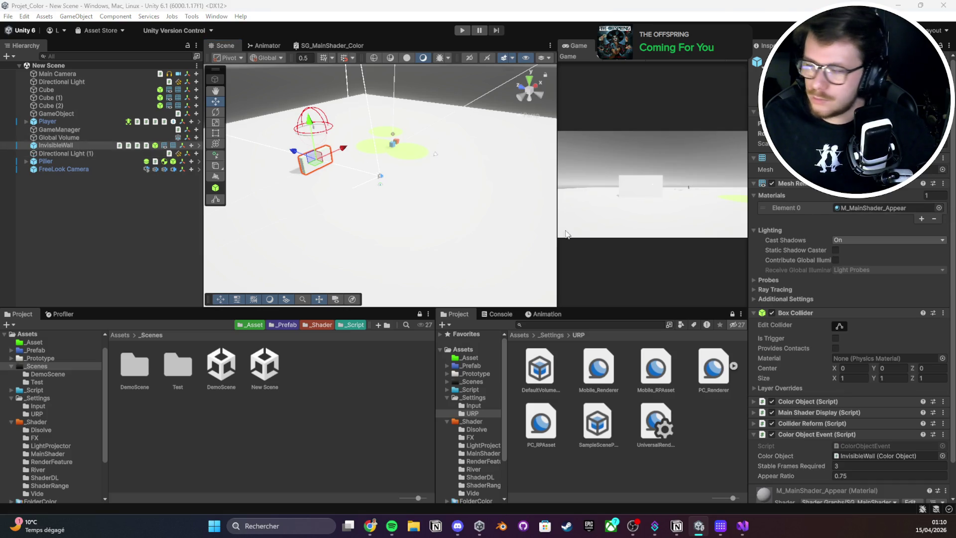
pyautogui.moveTo(299, 149); pyautogui.dragTo(396, 146)
pyautogui.hotkey('ctrl', 'z')
pyautogui.hotkey('ctrl', 'z')
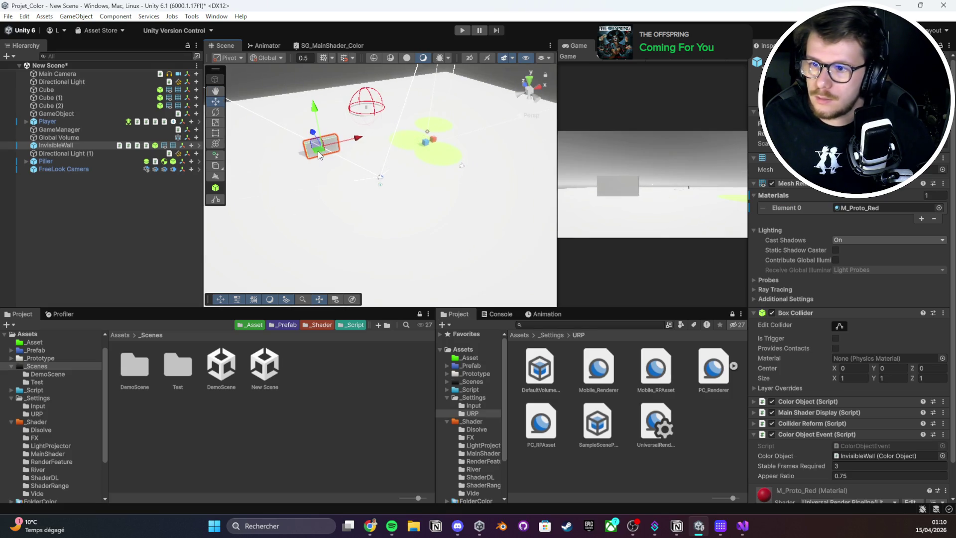
# - Move the Pilier down-left toward the player and check its Range_FX child
pyautogui.click(71, 154)
pyautogui.scroll(3, 392, 157)
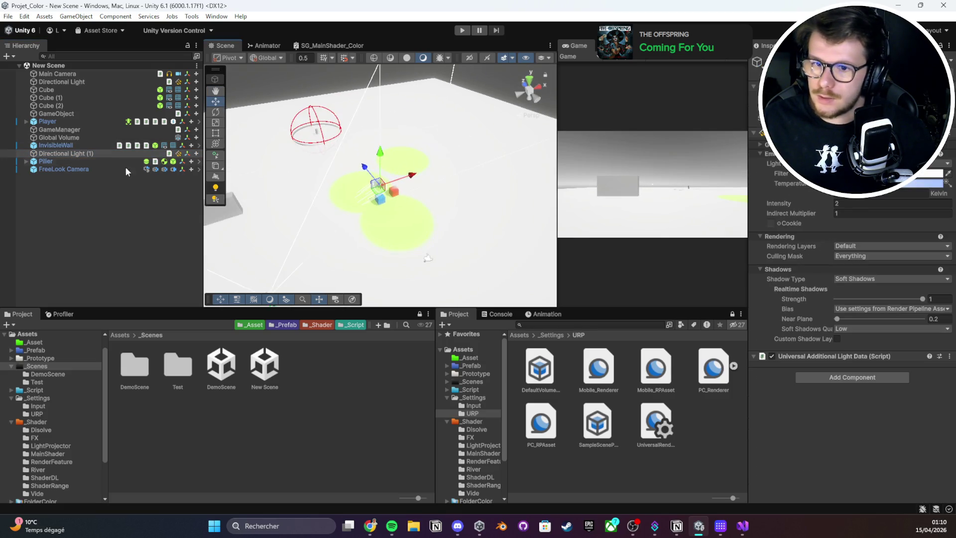
pyautogui.click(72, 161)
pyautogui.press('w')
pyautogui.moveTo(316, 120)
pyautogui.mouseDown()
pyautogui.moveTo(289, 219)
pyautogui.moveTo(290, 198)
pyautogui.mouseUp()
pyautogui.click(26, 161)
pyautogui.click(76, 177)
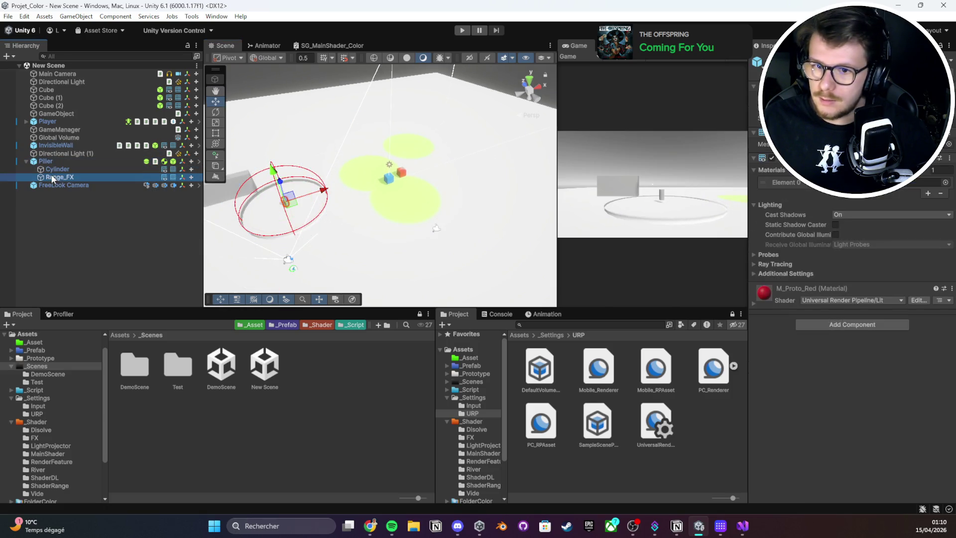
# - Frame the view on the Pilier and select the GameObject holding the zone settings
pyautogui.click(79, 163)
pyautogui.press('f')
pyautogui.scroll(5, 432, 155)
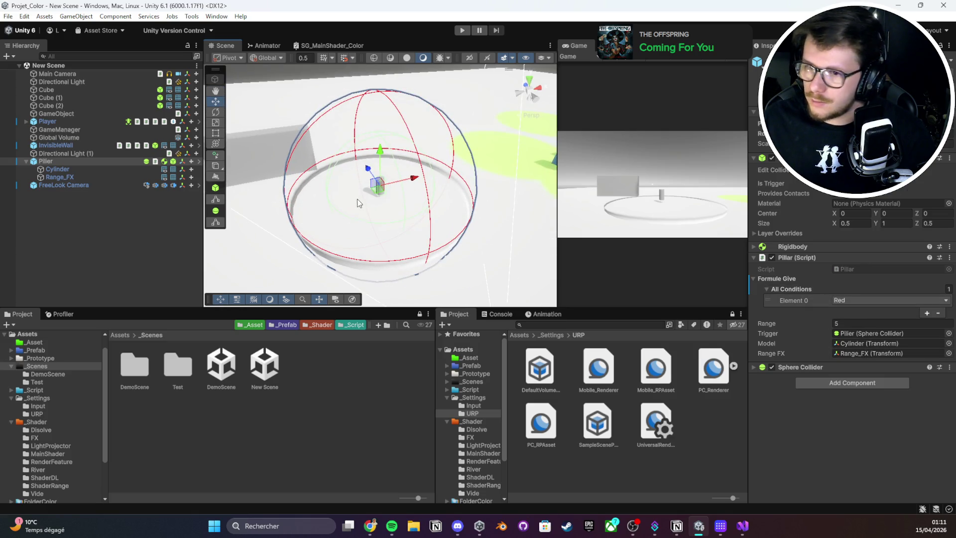
pyautogui.scroll(-5, 378, 199)
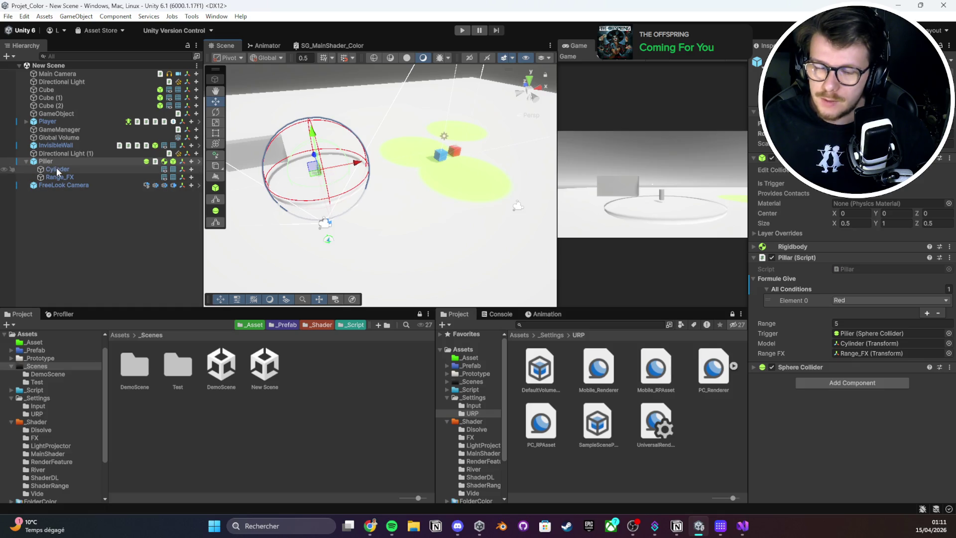
pyautogui.moveTo(422, 166); pyautogui.dragTo(467, 145)
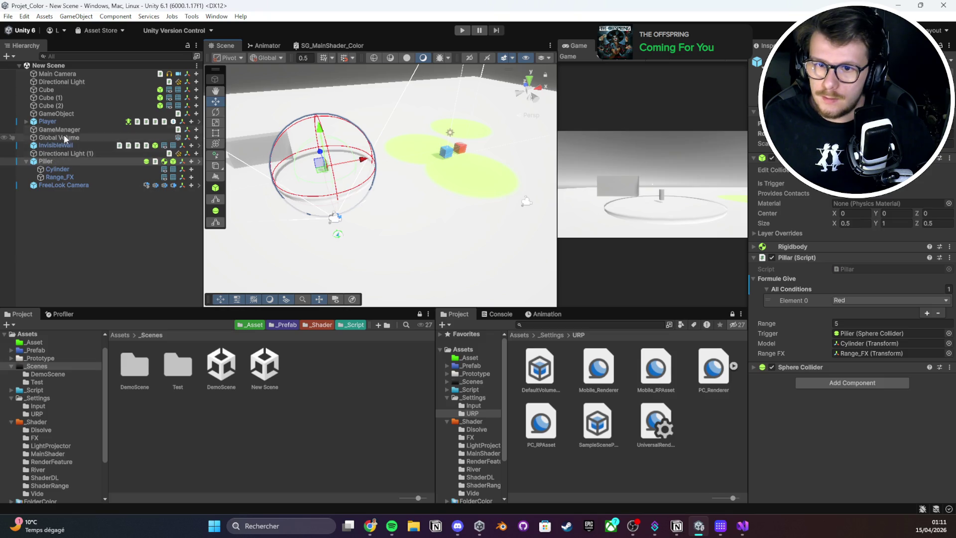
pyautogui.click(61, 110)
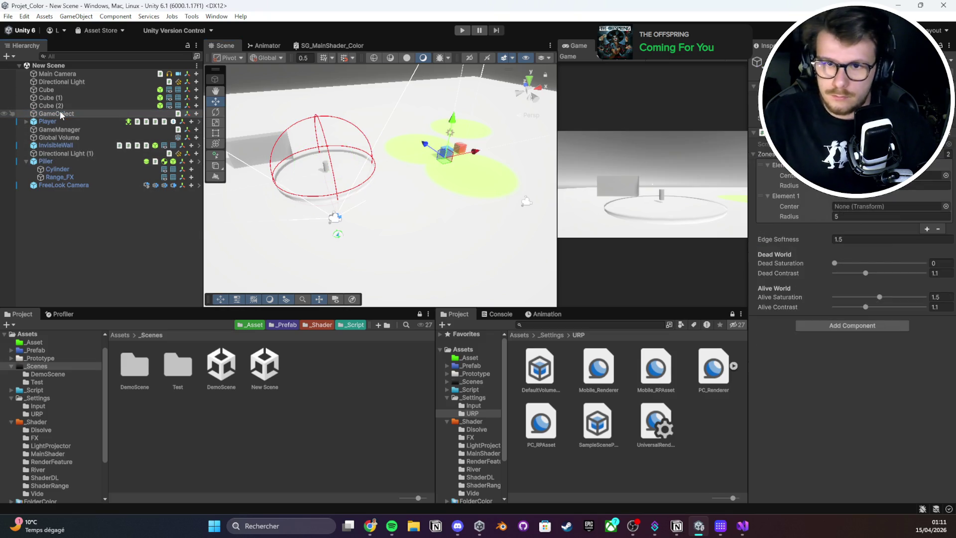
# - Rename the GameObject to WorldZoneManager, make the Pilier zone Element 0's center, and remove Element 1
pyautogui.click(60, 110)
pyautogui.write('WorldZoneManage')
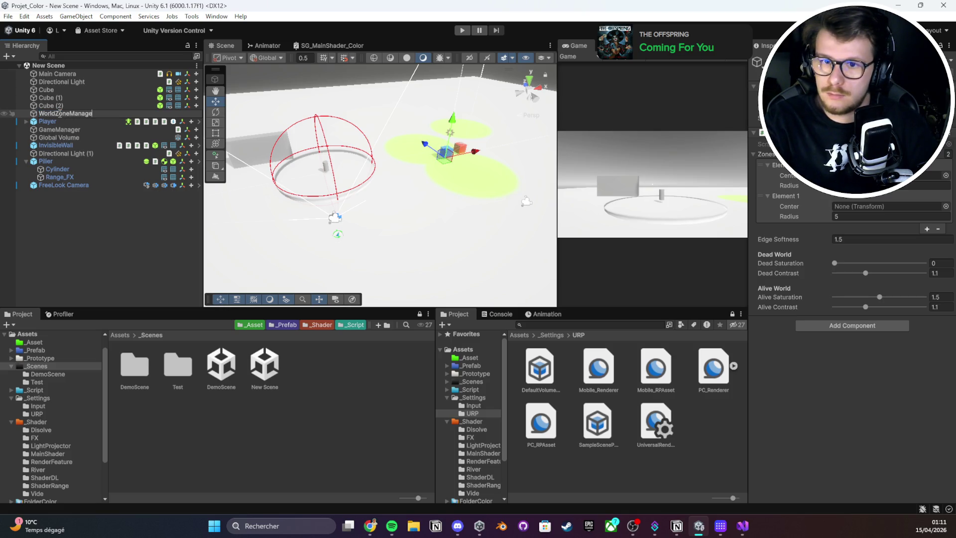
pyautogui.write('r')
pyautogui.press('Return')
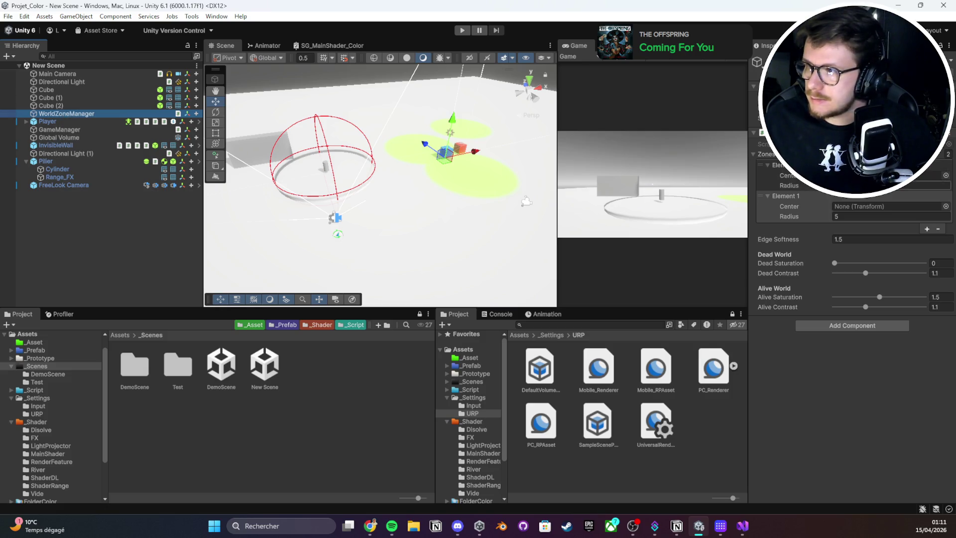
pyautogui.moveTo(52, 163); pyautogui.dragTo(782, 168)
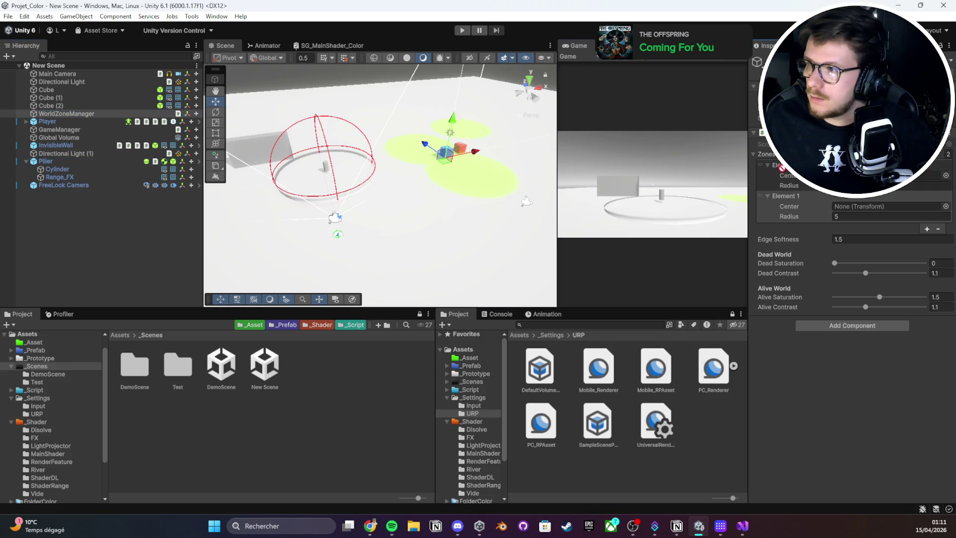
pyautogui.click(938, 228)
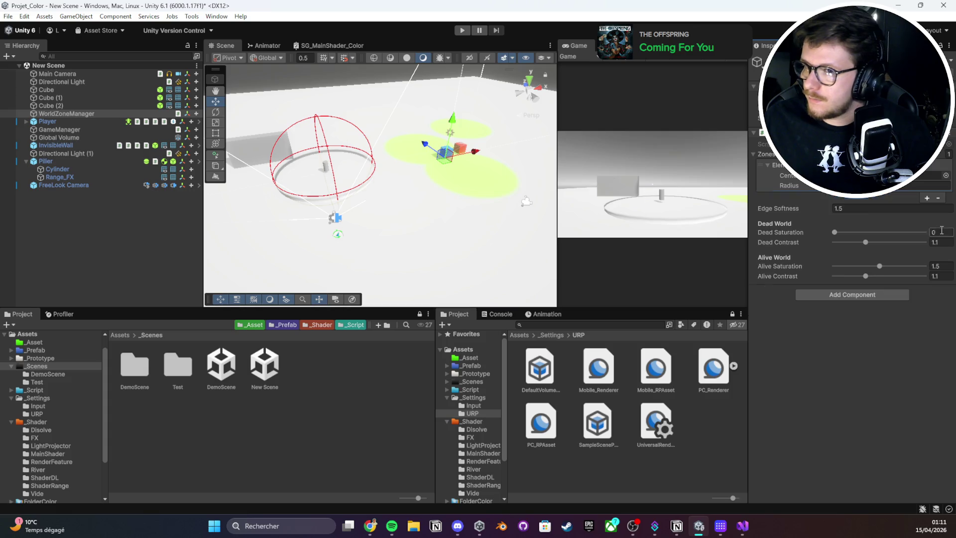
pyautogui.scroll(2, 351, 213)
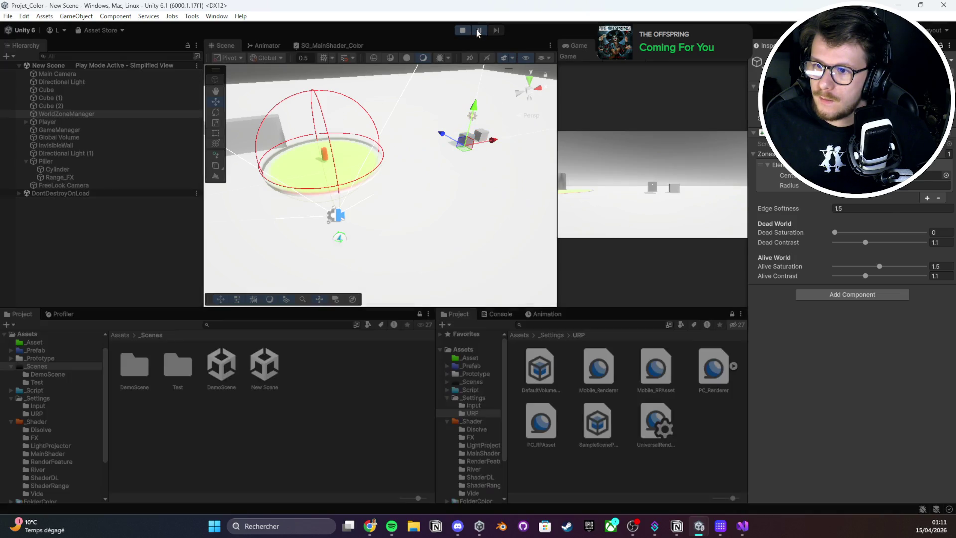
# - Stop the running game and move Player to the bottom of the Hierarchy
pyautogui.doubleClick(572, 46)
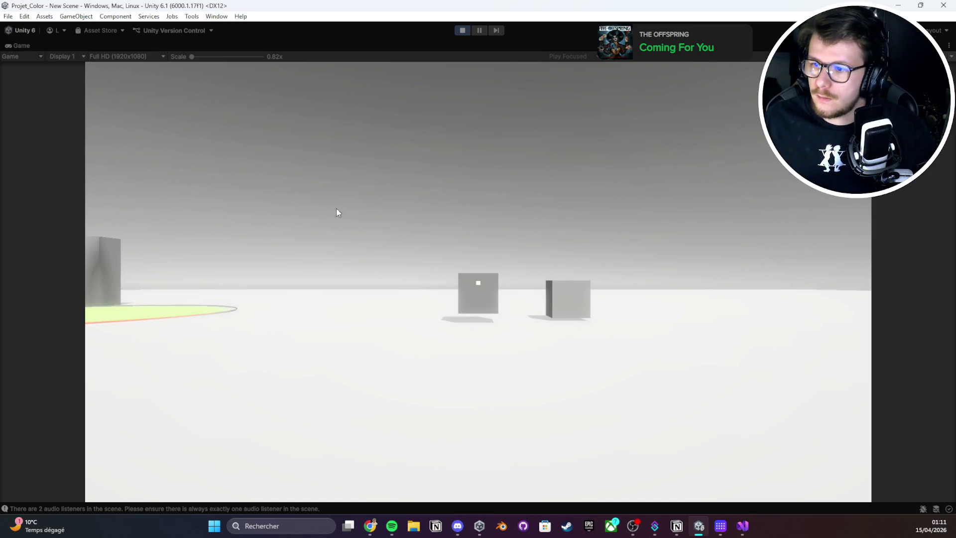
pyautogui.click(464, 31)
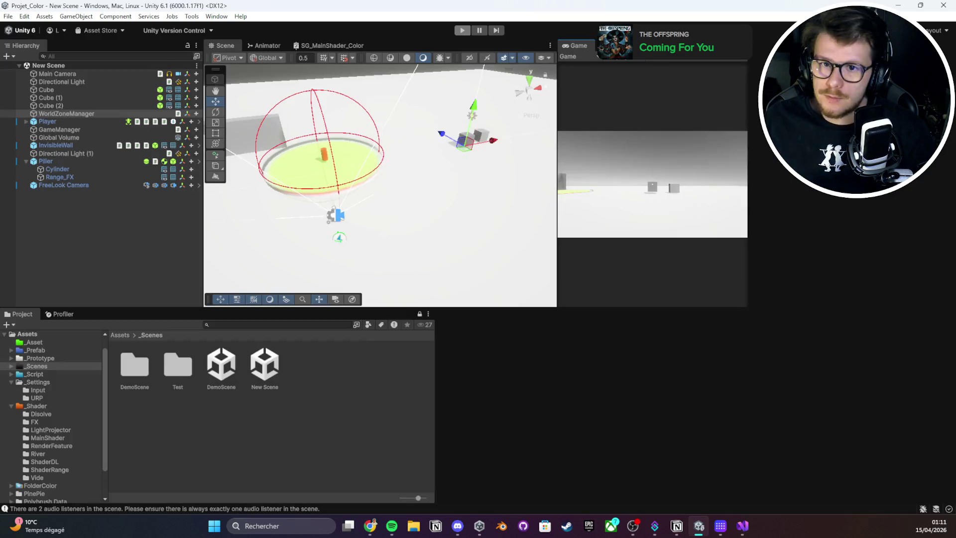
pyautogui.moveTo(43, 123)
pyautogui.mouseDown()
pyautogui.moveTo(43, 211)
pyautogui.moveTo(59, 177)
pyautogui.moveTo(62, 186)
pyautogui.mouseUp()
pyautogui.scroll(-3, 812, 216)
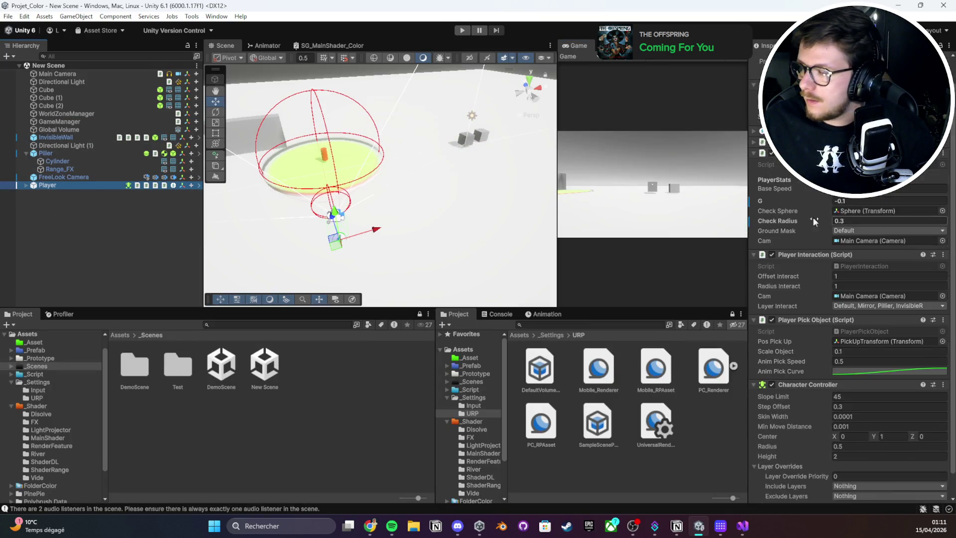
pyautogui.moveTo(756, 219); pyautogui.dragTo(672, 219)
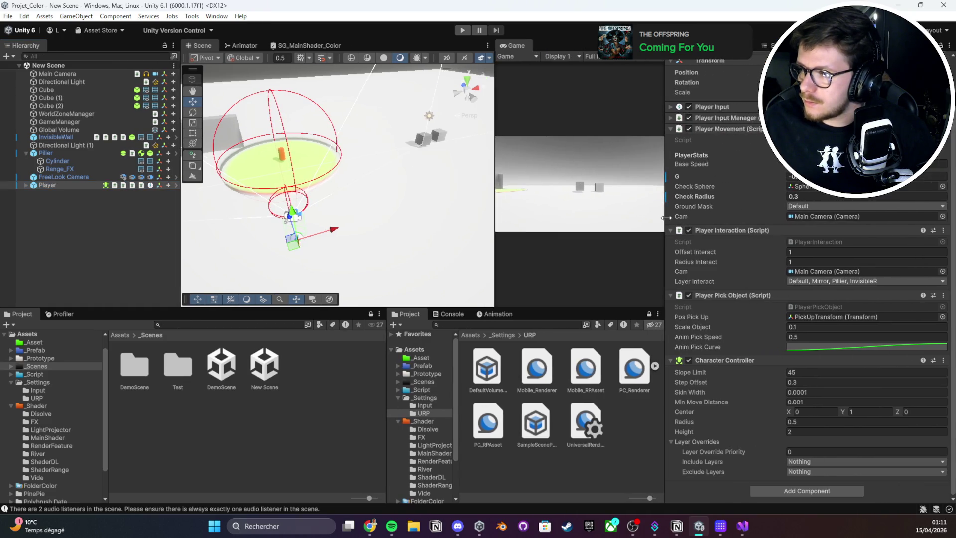
pyautogui.click(64, 176)
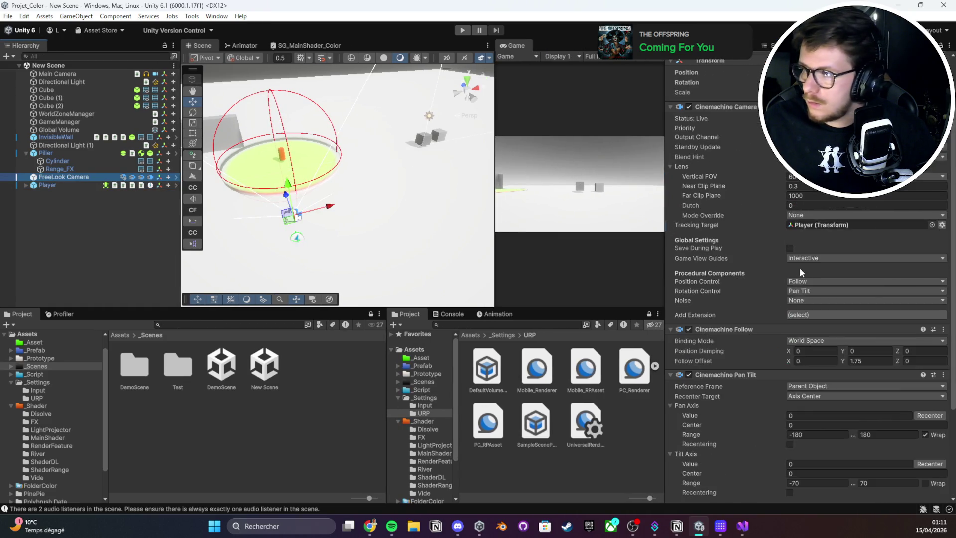
# - Delete the Main Camera and Directional Light, then start play mode
pyautogui.click(84, 76)
pyautogui.press('Delete')
pyautogui.click(76, 77)
pyautogui.press('Delete')
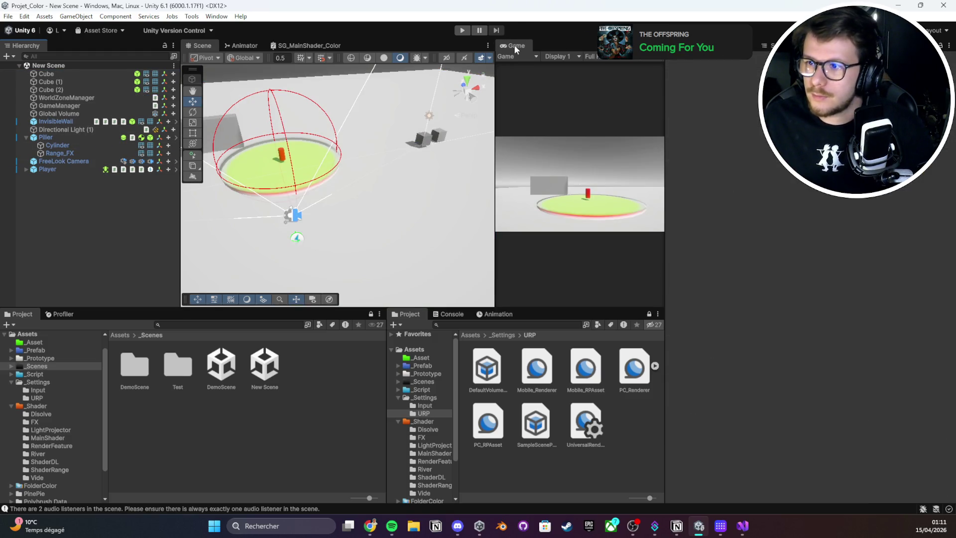
pyautogui.click(462, 31)
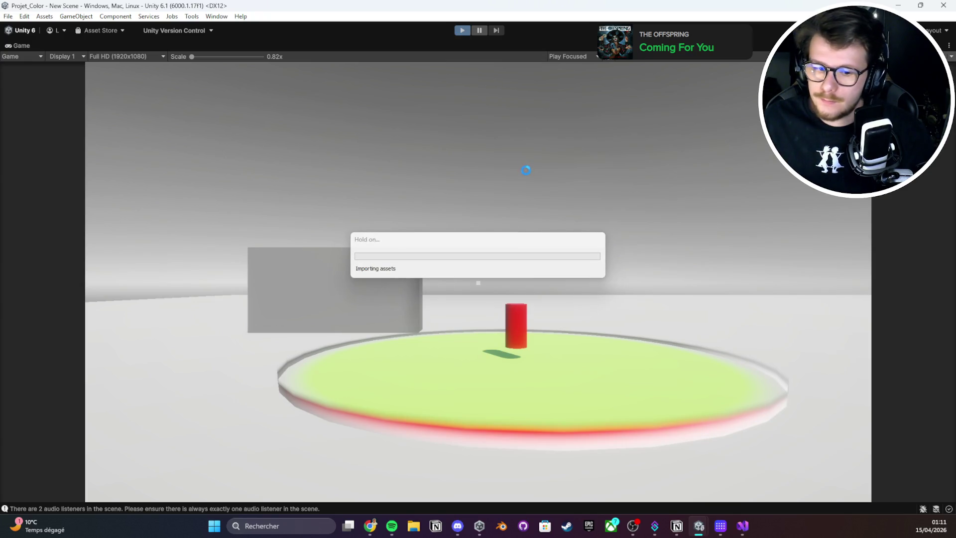
# - In play mode, walk toward the red cylinder and paint the grey wall red
pyautogui.click(529, 142)
pyautogui.press('w')
pyautogui.press('w')
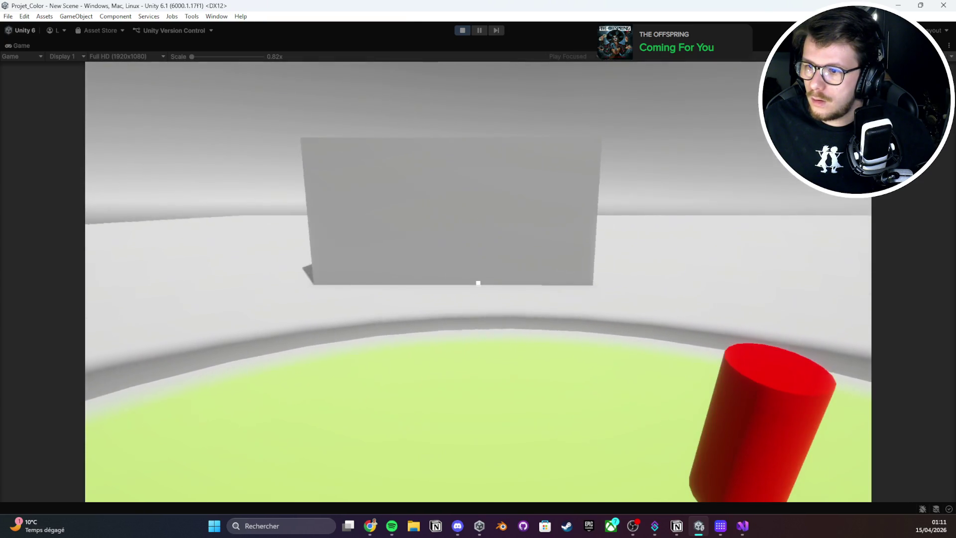
pyautogui.click(478, 283)
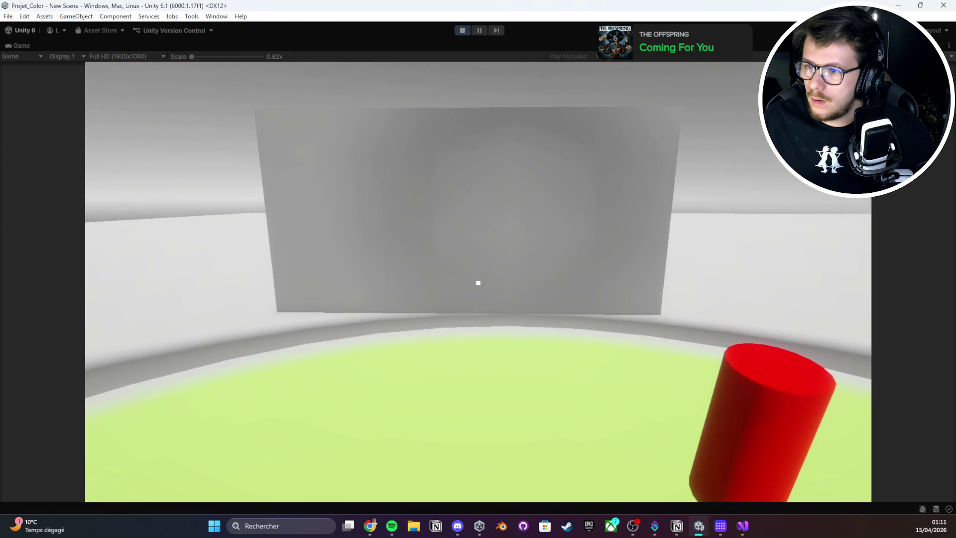
pyautogui.click(477, 282)
pyautogui.press('s')
pyautogui.press('s')
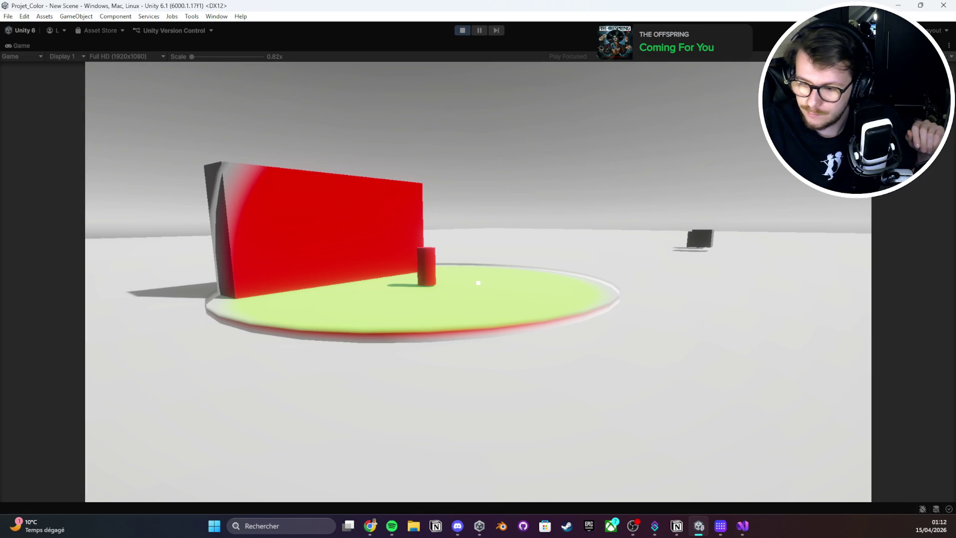
pyautogui.moveTo(478, 283)
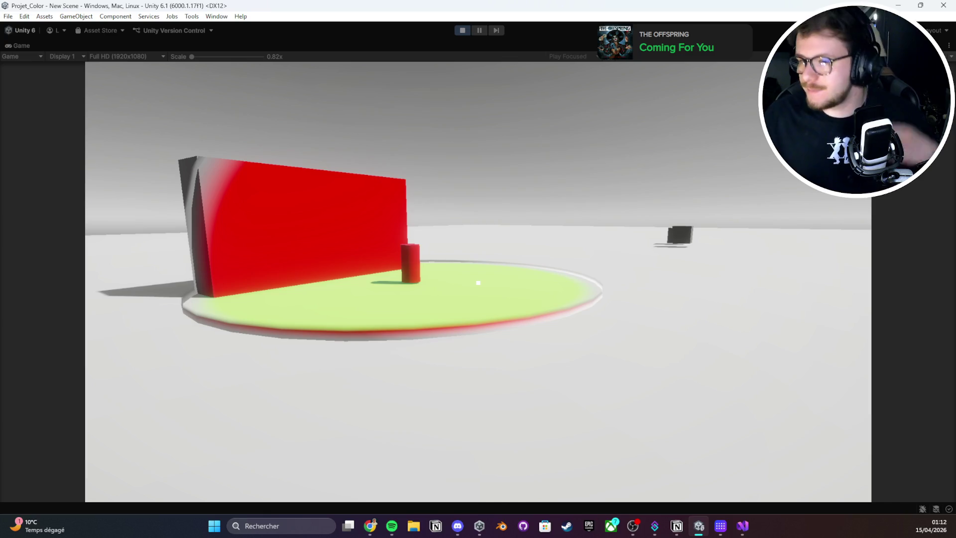
# - Walk across the green zone and around the red wall to check how it renders
pyautogui.press('w')
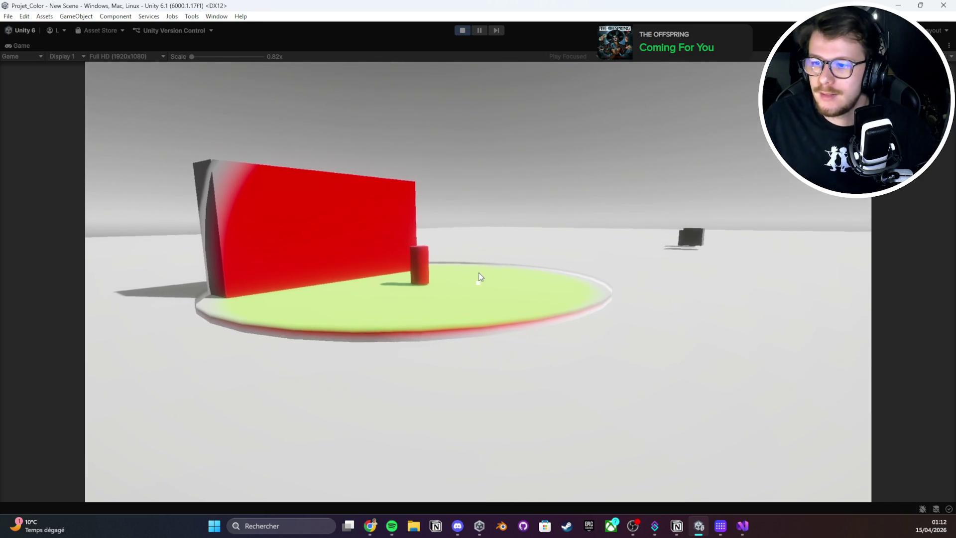
pyautogui.press('w')
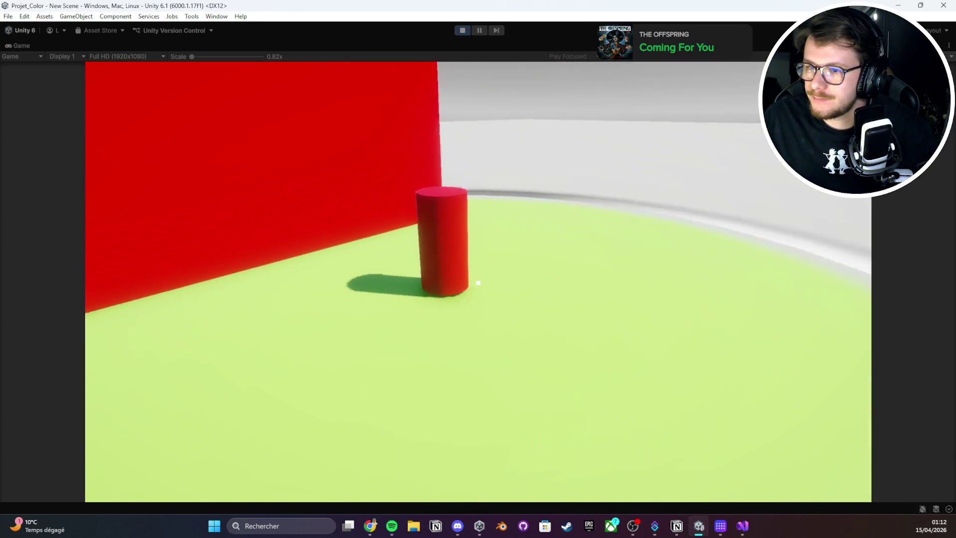
pyautogui.press('w')
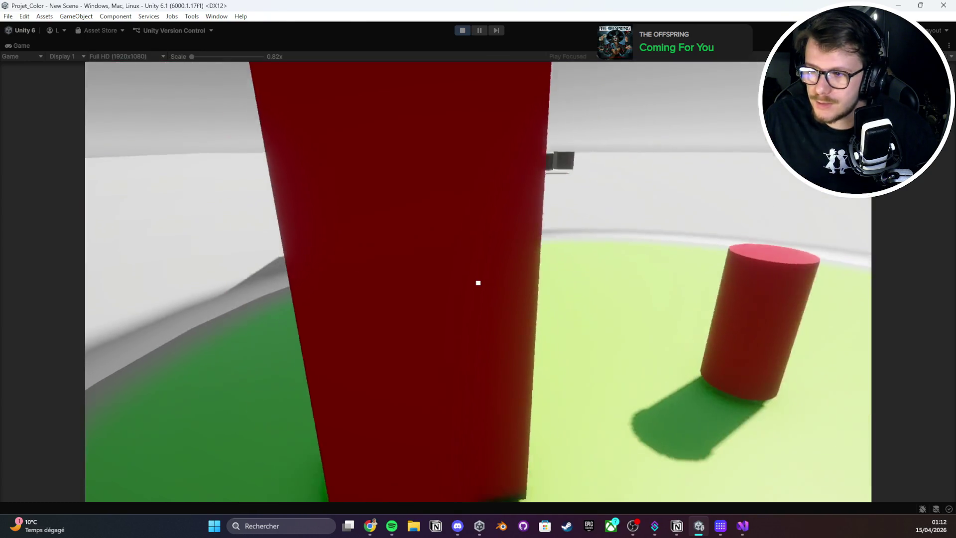
pyautogui.press('w')
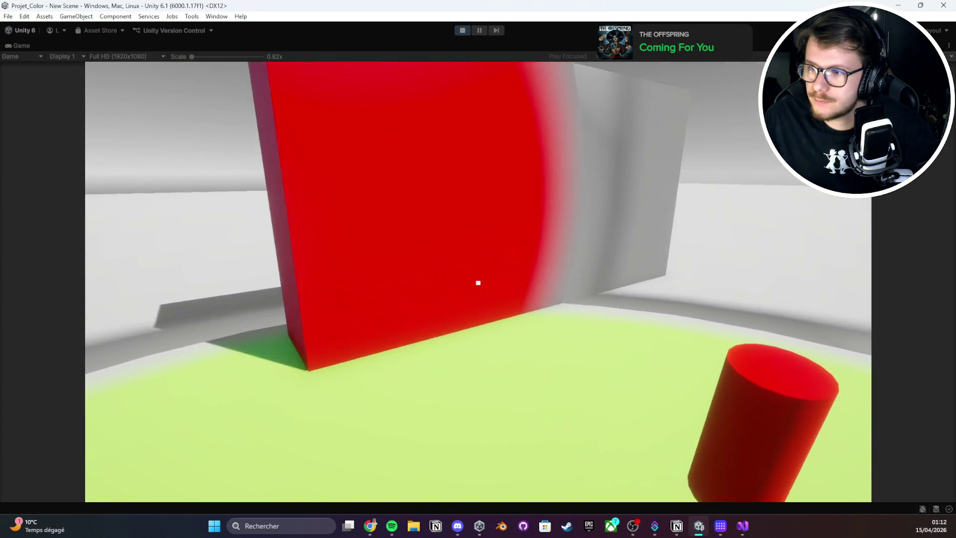
pyautogui.press('s')
pyautogui.press('s')
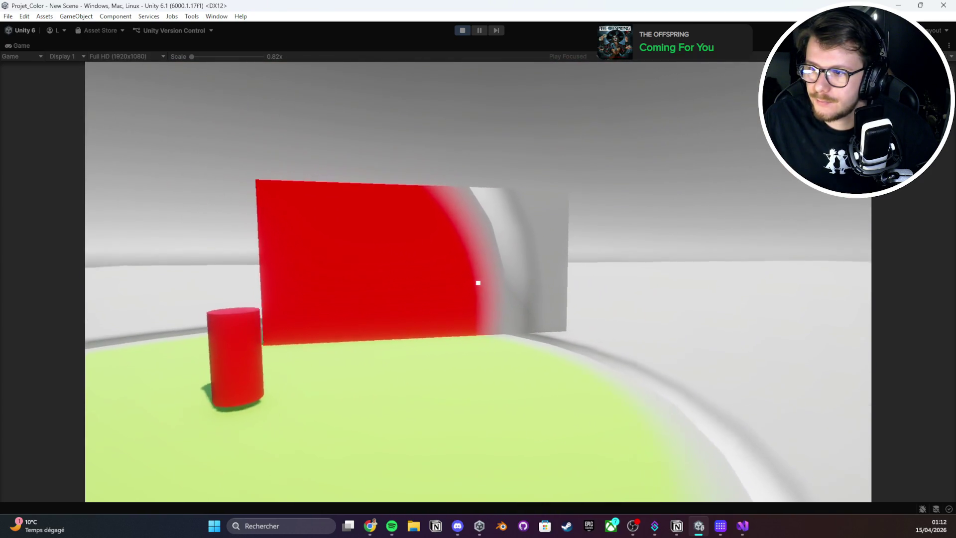
pyautogui.press('d')
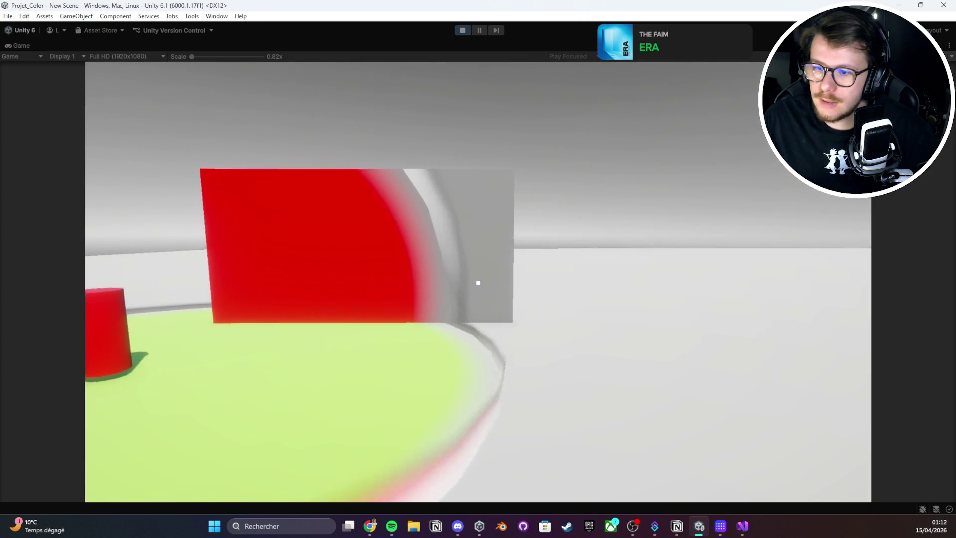
pyautogui.press('s')
pyautogui.press('Escape')
pyautogui.doubleClick(30, 46)
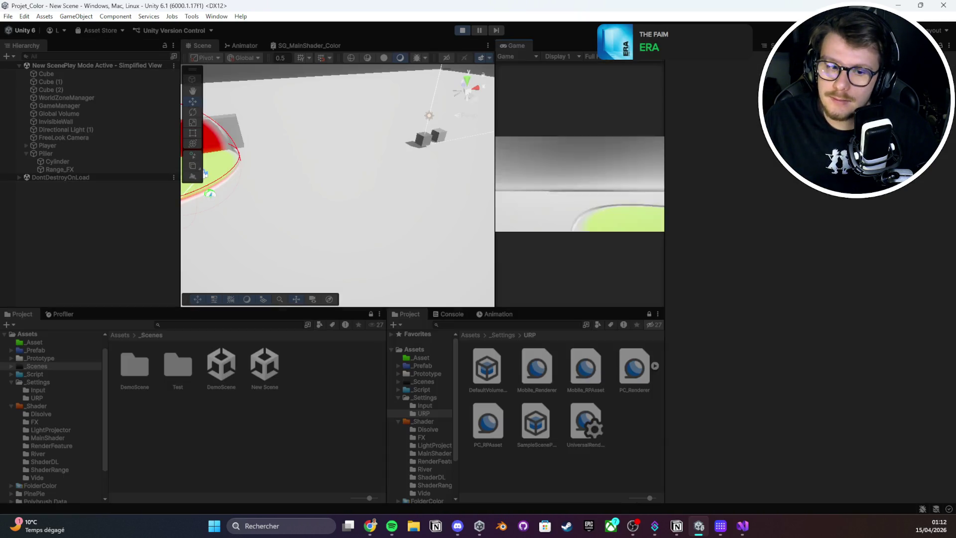
# - Resize the Scene/Game split and frame the cylinder and its range
pyautogui.moveTo(496, 82)
pyautogui.mouseDown()
pyautogui.moveTo(331, 99)
pyautogui.moveTo(228, 124)
pyautogui.moveTo(429, 149)
pyautogui.mouseUp()
pyautogui.moveTo(299, 174)
pyautogui.mouseDown()
pyautogui.moveTo(257, 153)
pyautogui.moveTo(319, 169)
pyautogui.mouseUp()
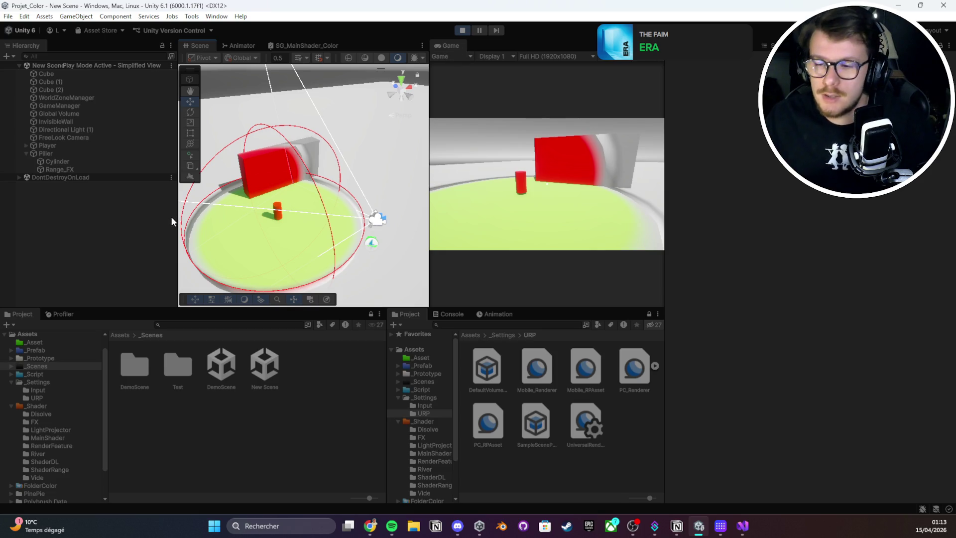
pyautogui.press('f')
pyautogui.doubleClick(455, 45)
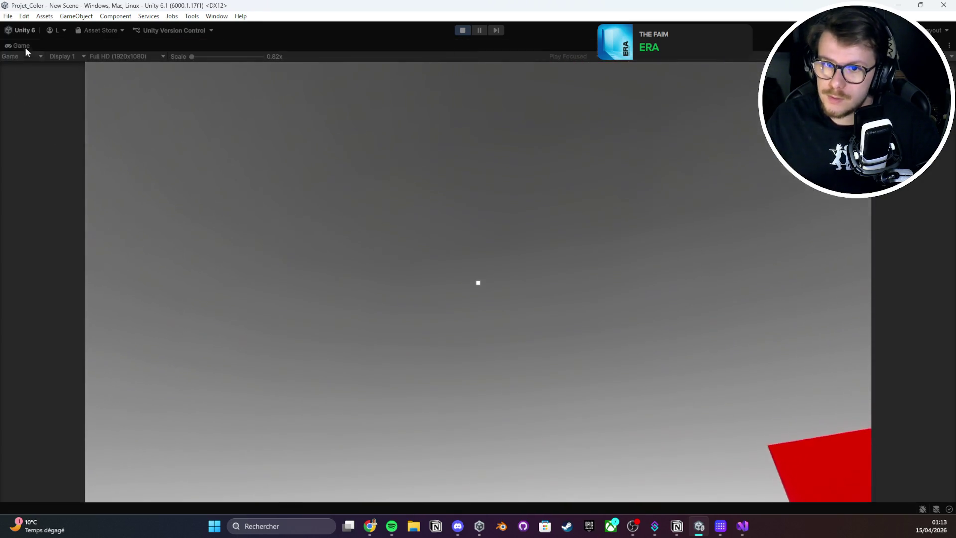
pyautogui.doubleClick(24, 47)
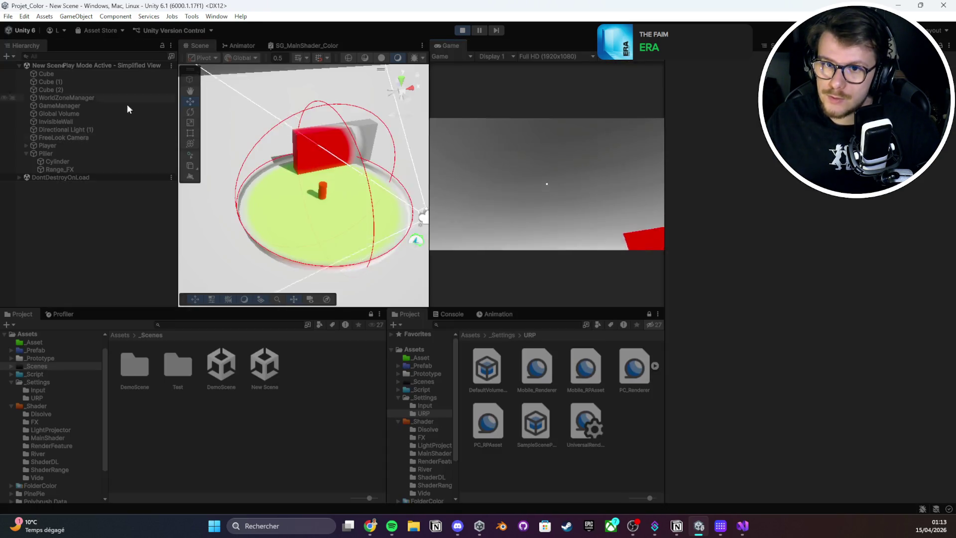
# - Create an empty GameObject in the Hierarchy and inspect WorldZoneManager's zone settings
pyautogui.rightClick(125, 190)
pyautogui.click(173, 331)
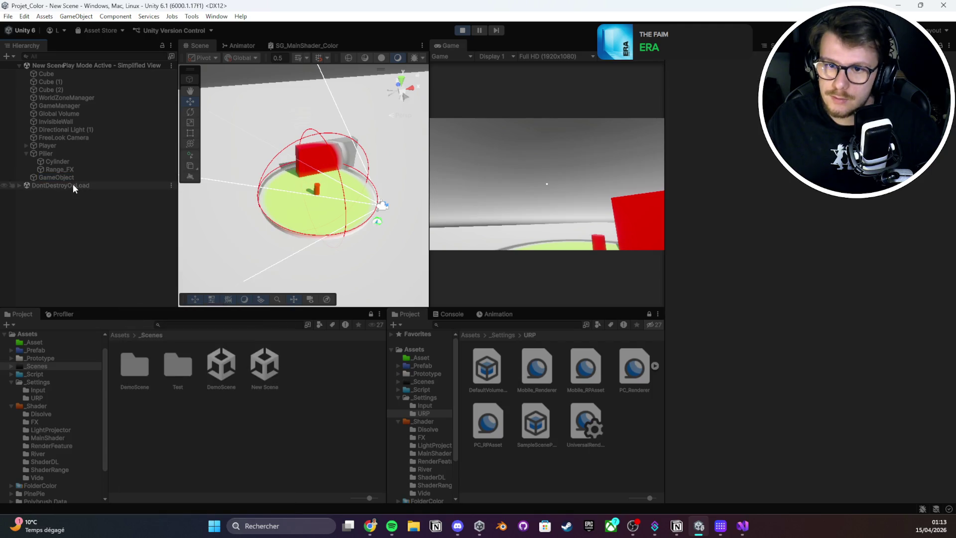
pyautogui.doubleClick(72, 178)
pyautogui.click(81, 131)
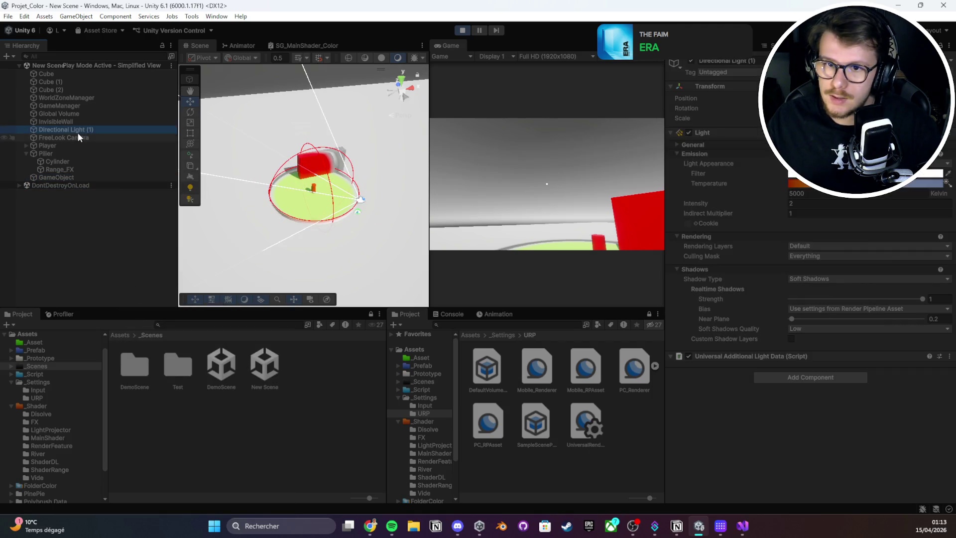
pyautogui.click(83, 98)
pyautogui.click(402, 183)
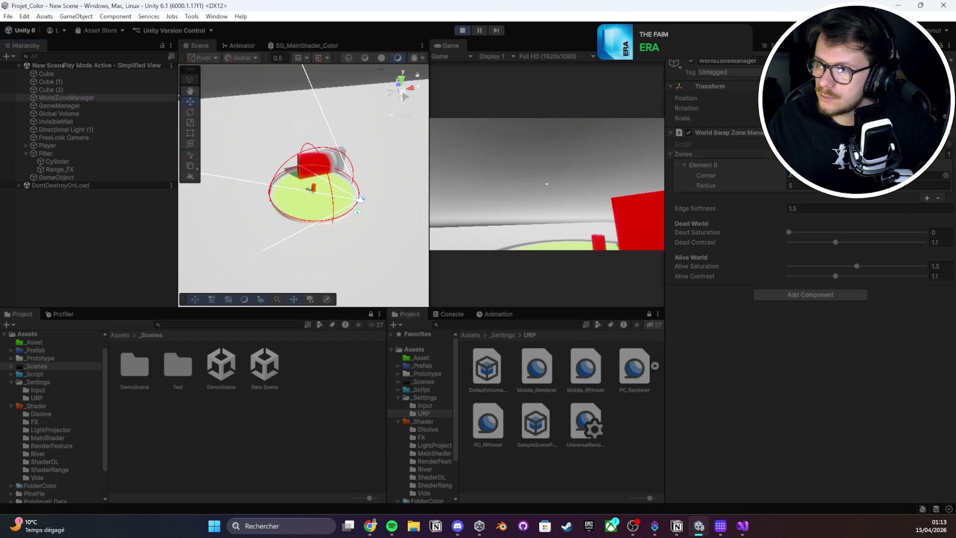
# - Open the 14/04/2026 Stream #25 card on the Stream - Projet Color page
pyautogui.moveTo(676, 525)
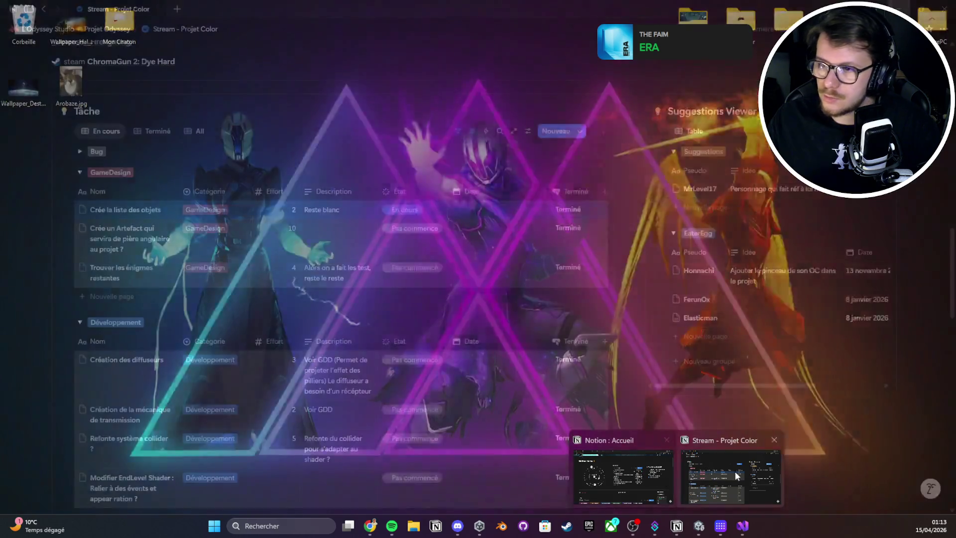
pyautogui.click(735, 471)
pyautogui.scroll(15, 334, 356)
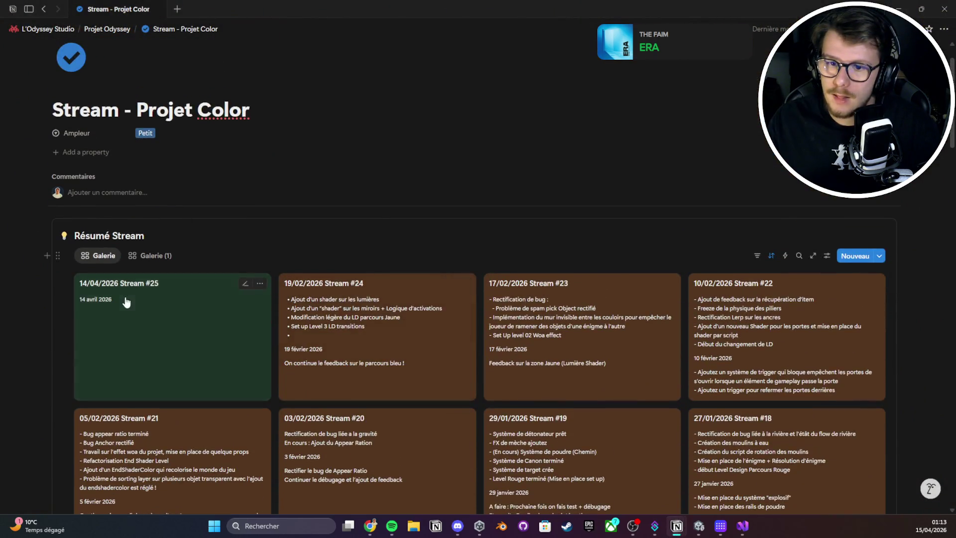
pyautogui.click(124, 300)
# - Bullet the Note lines and add 'REFONTE SHADER DU JEU' with a sub-bullet on the shader work
pyautogui.click(421, 144)
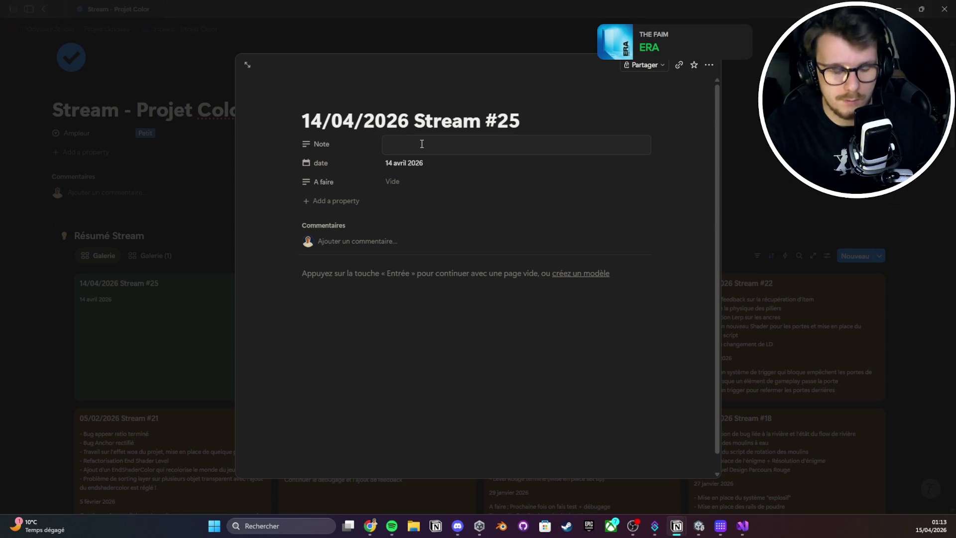
pyautogui.write('te')
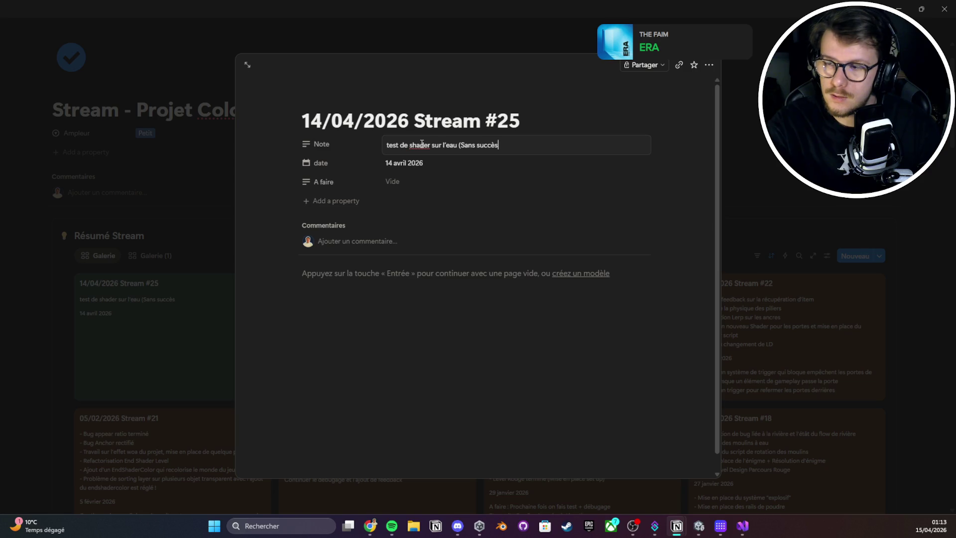
pyautogui.write(')')
pyautogui.hotkey('shift', 'Return')
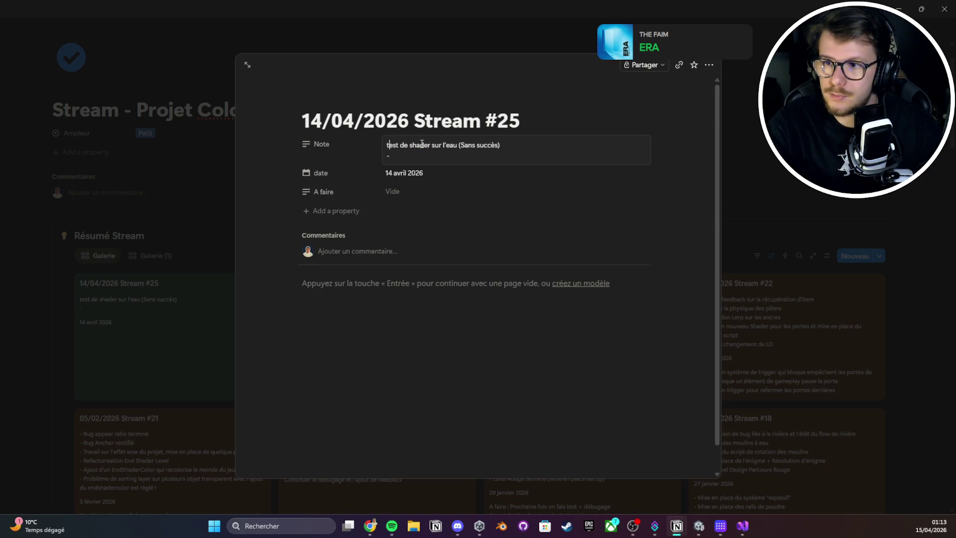
pyautogui.write('•')
pyautogui.press('Down')
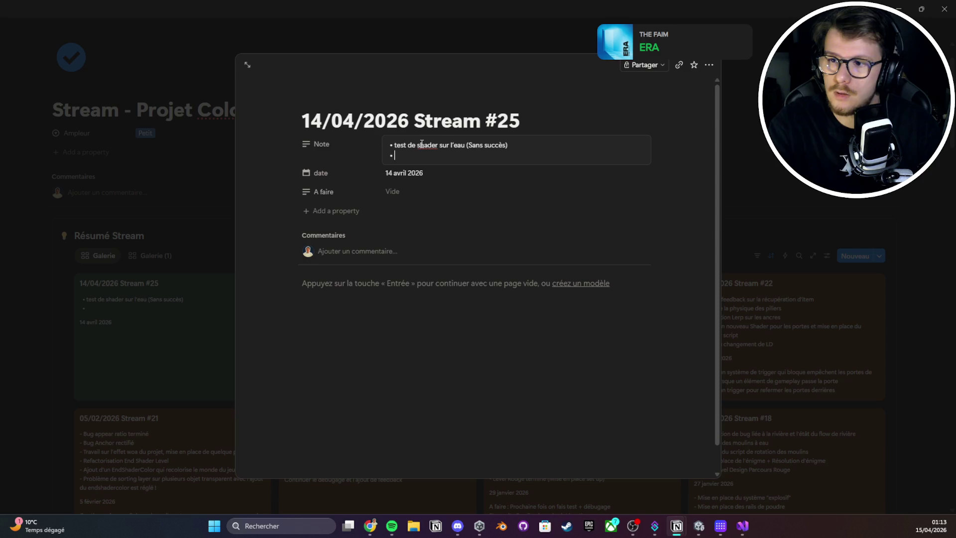
pyautogui.write('ONTE SHADER ')
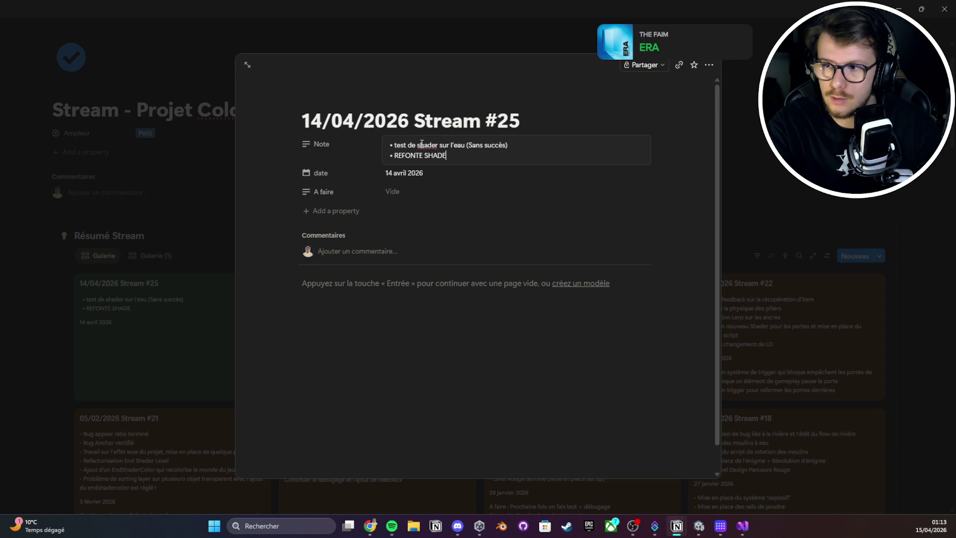
pyautogui.write('DU JEU')
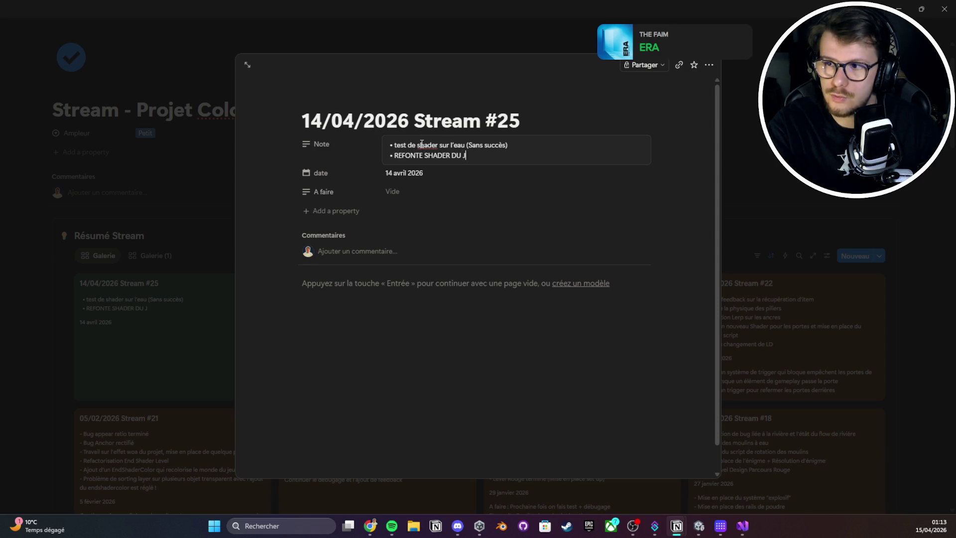
pyautogui.press('Return')
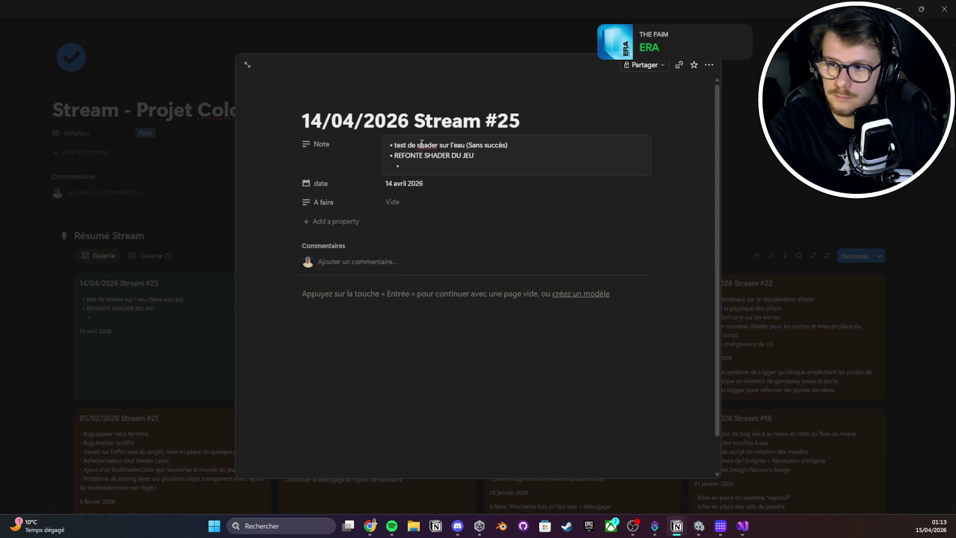
pyautogui.write('On a trouvé un m')
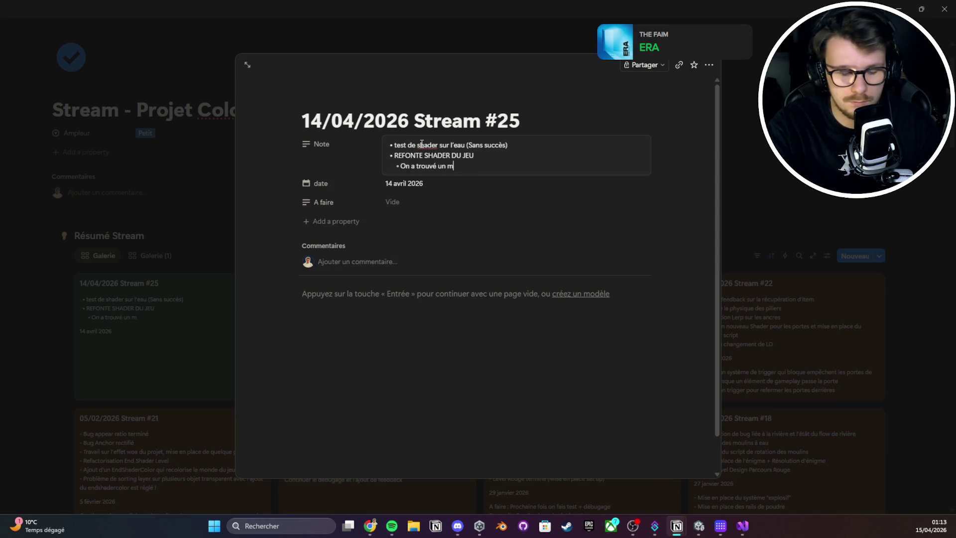
pyautogui.write('oyen de fa')
pyautogui.write('ire un Sha')
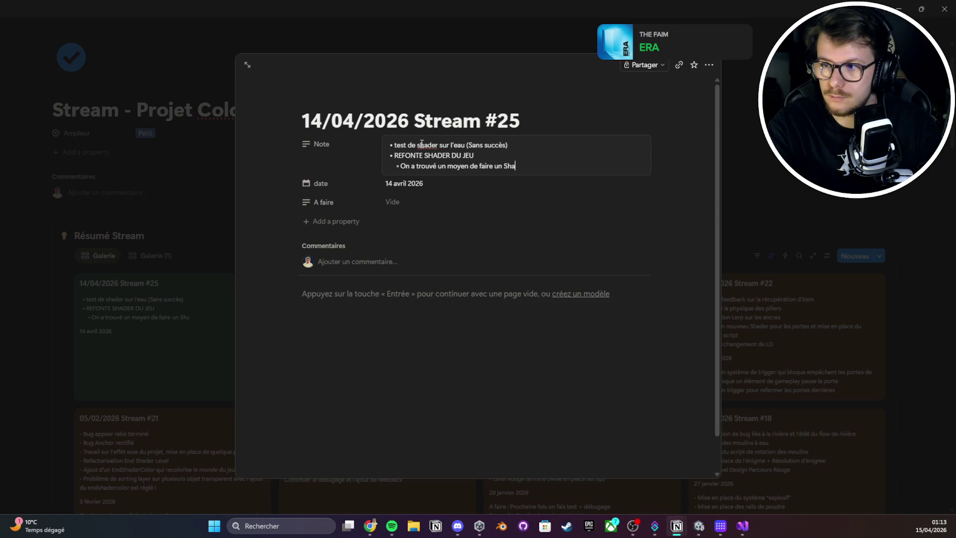
pyautogui.write('der psimple pe')
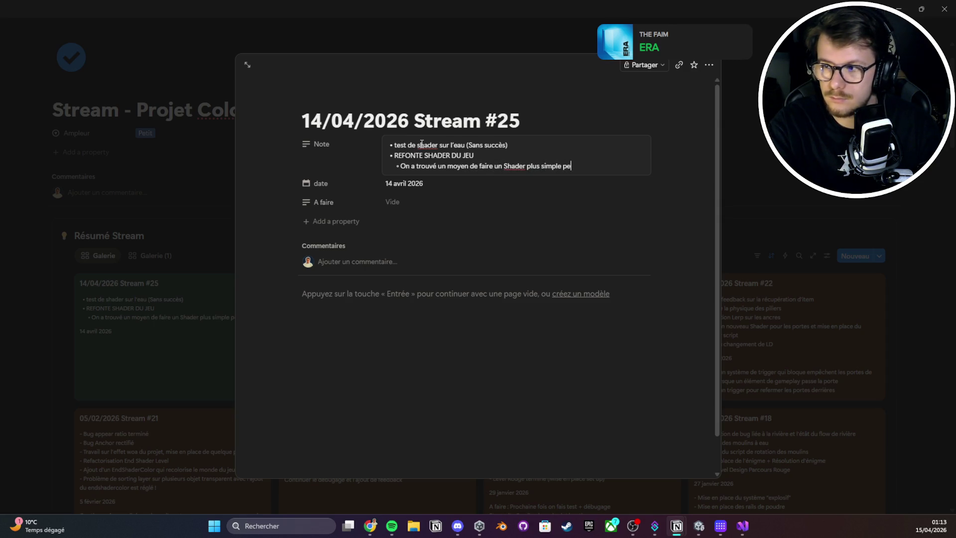
pyautogui.write('our le jeu')
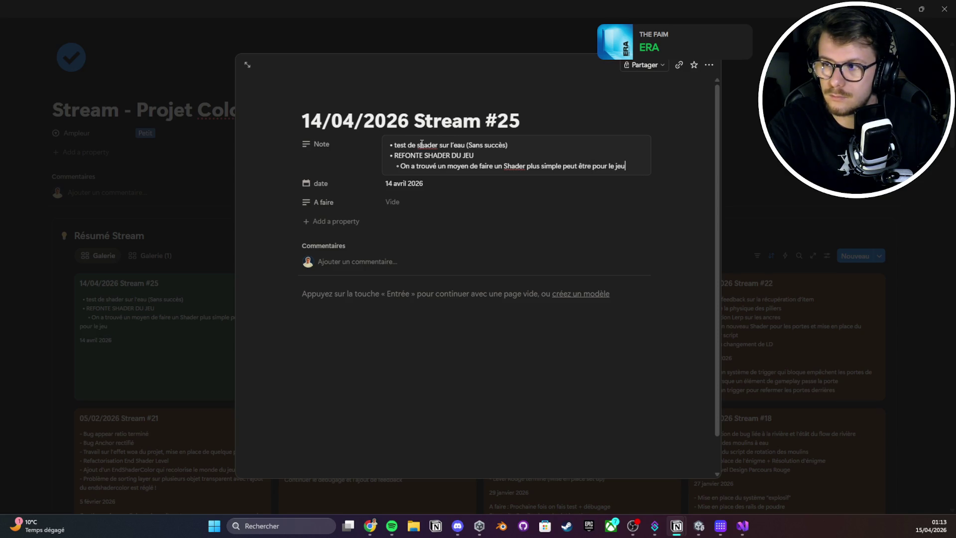
pyautogui.write(', a Tester ')
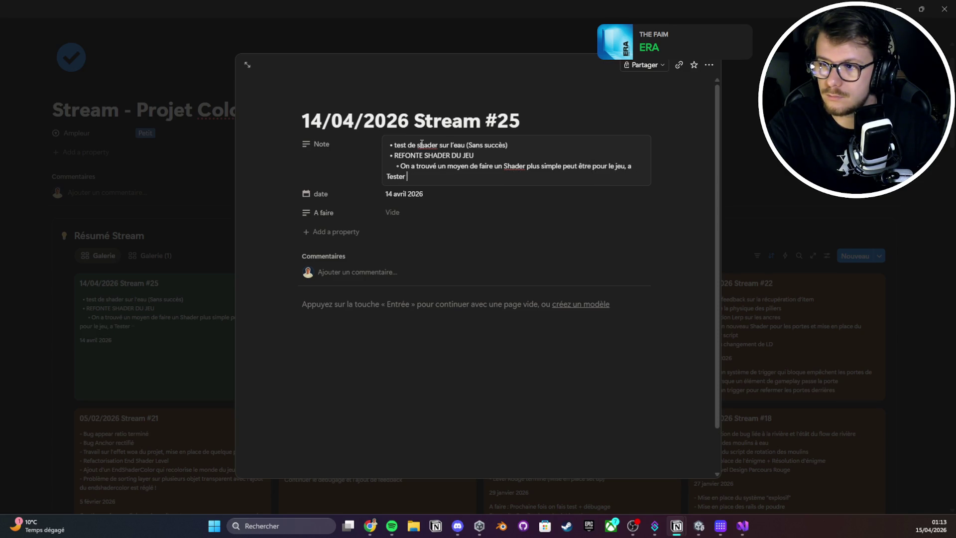
pyautogui.write('es ob')
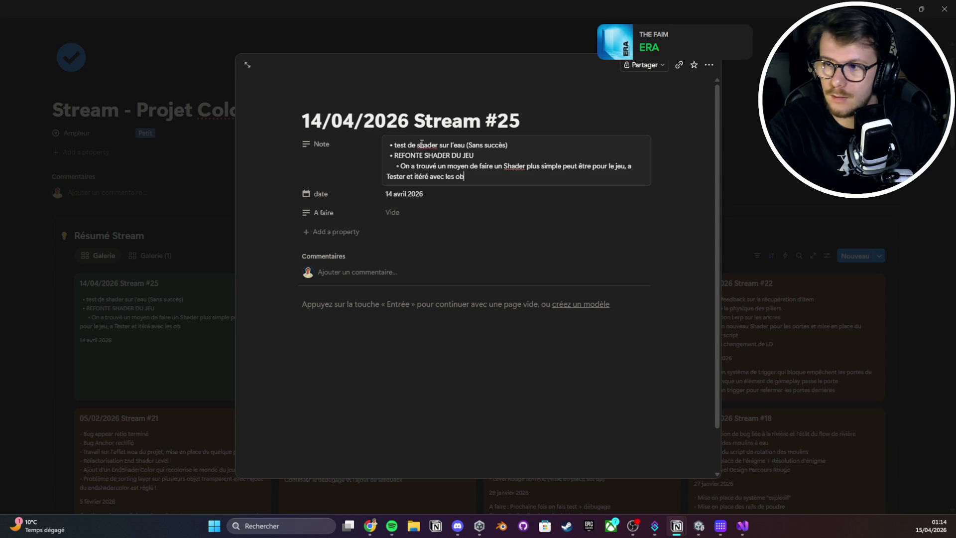
pyautogui.write('jets transparents')
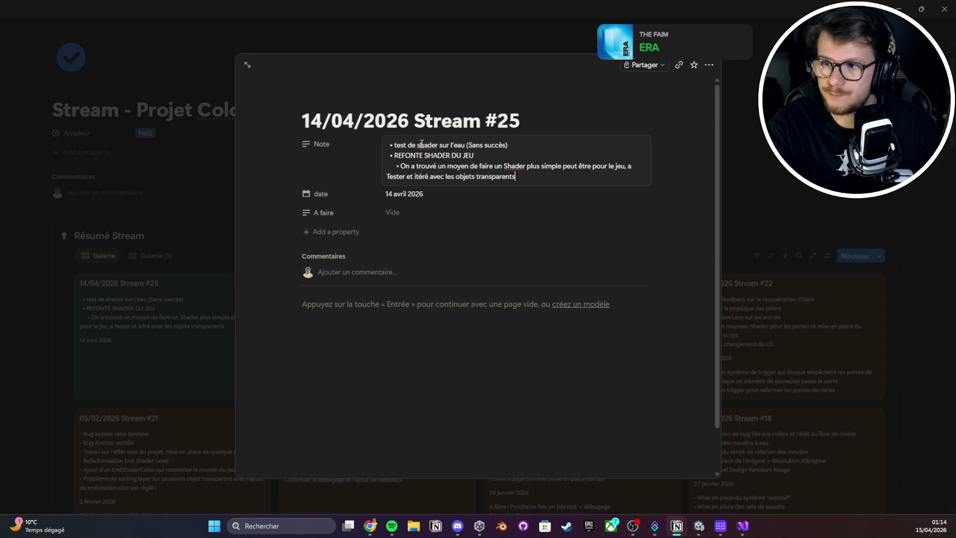
pyautogui.press('Return')
# - Set A faire to 'Tester le nouveau Shader et voir la possibilité de transparence'
pyautogui.click(437, 221)
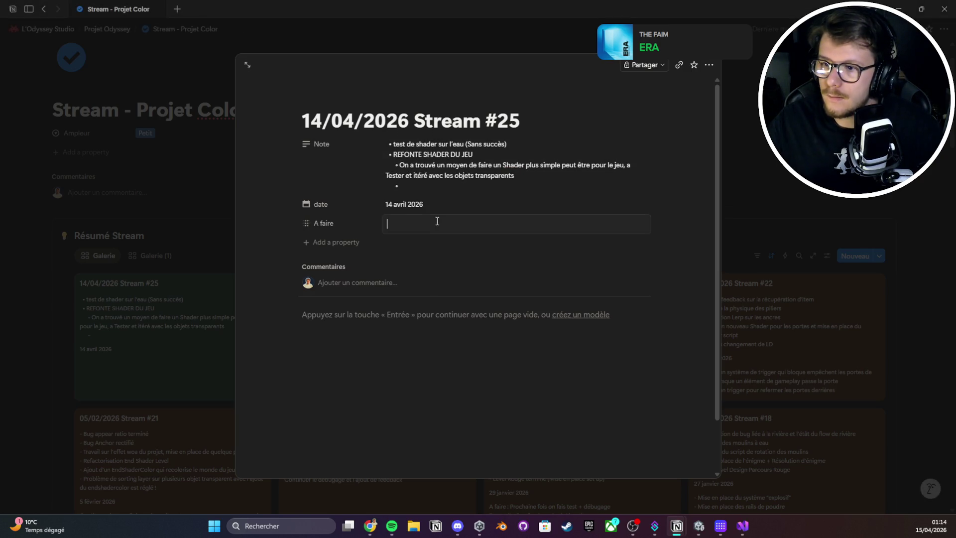
pyautogui.write('Tester le nouveau Shader et voir la possibil')
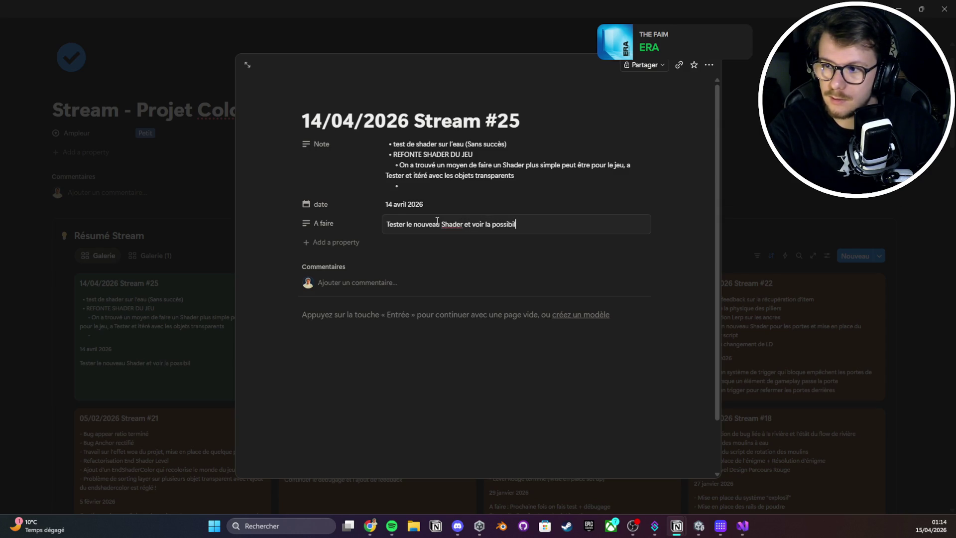
pyautogui.write('nsparence')
pyautogui.press('Escape')
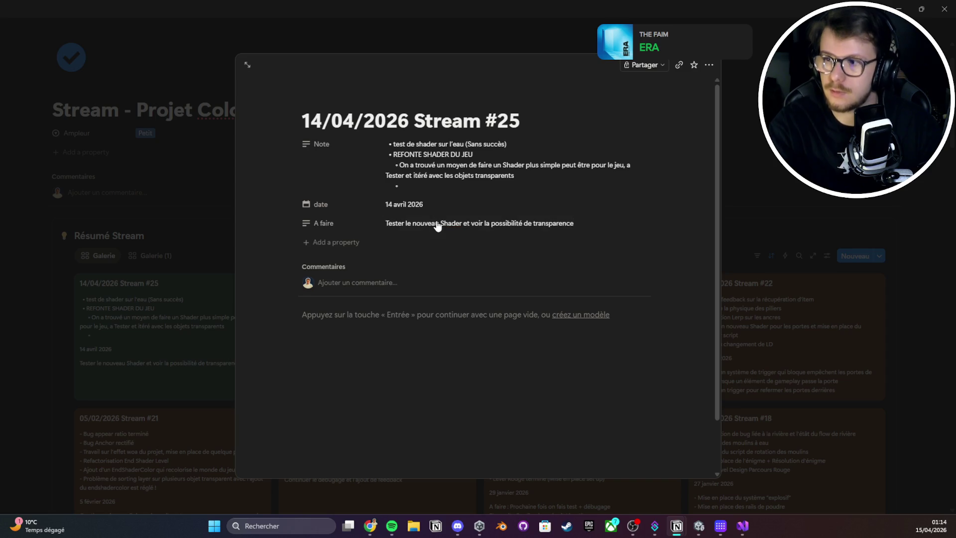
pyautogui.press('Escape')
pyautogui.scroll(-15, 708, 232)
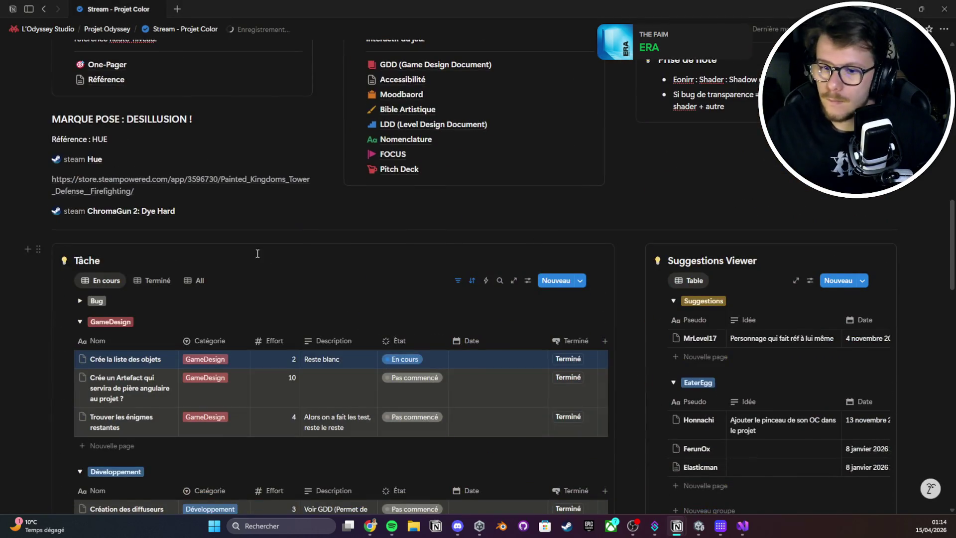
# - Collapse the Développement and GameDesign groups on the Tâche board
pyautogui.click(78, 273)
pyautogui.click(80, 123)
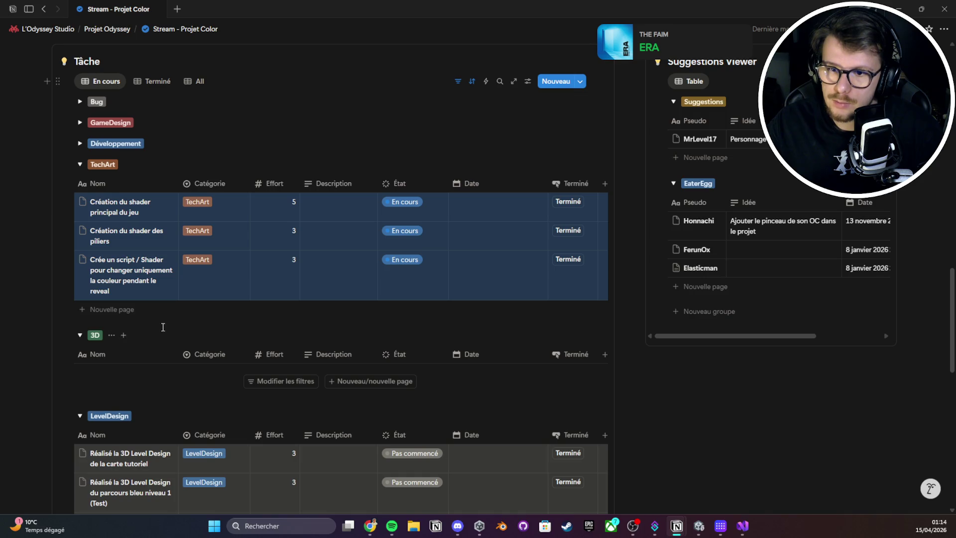
pyautogui.click(65, 260)
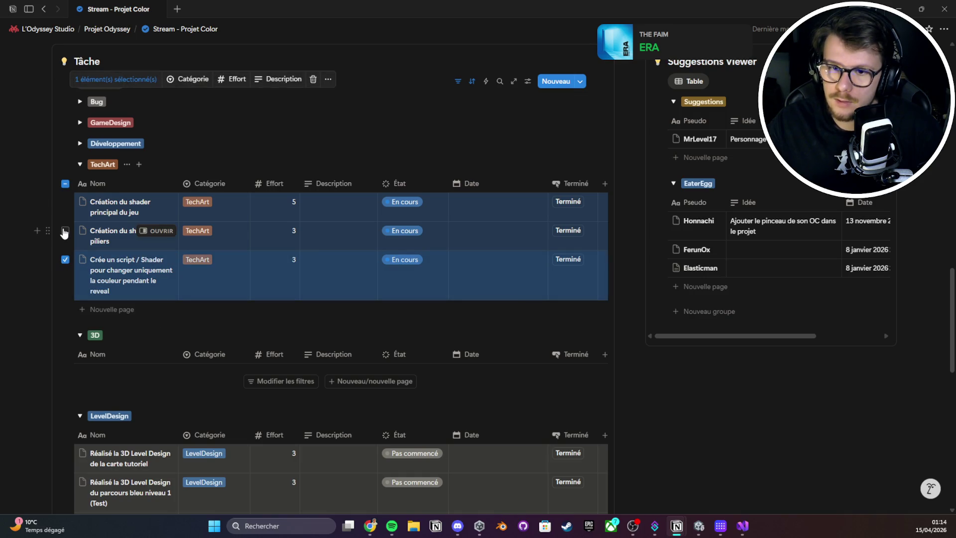
pyautogui.press('Escape')
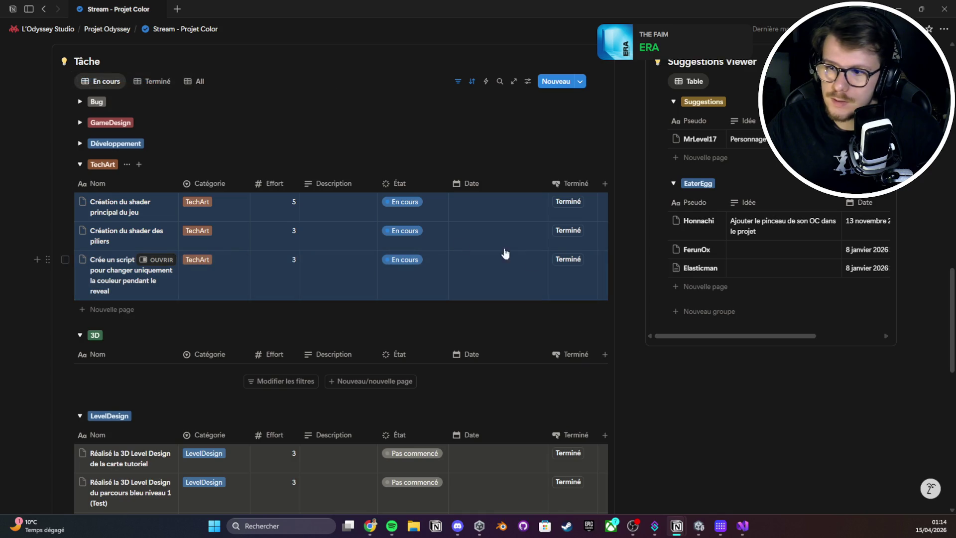
# - Add a TechArt task titled 'SHADER USP :' with an Effort of 10
pyautogui.click(130, 310)
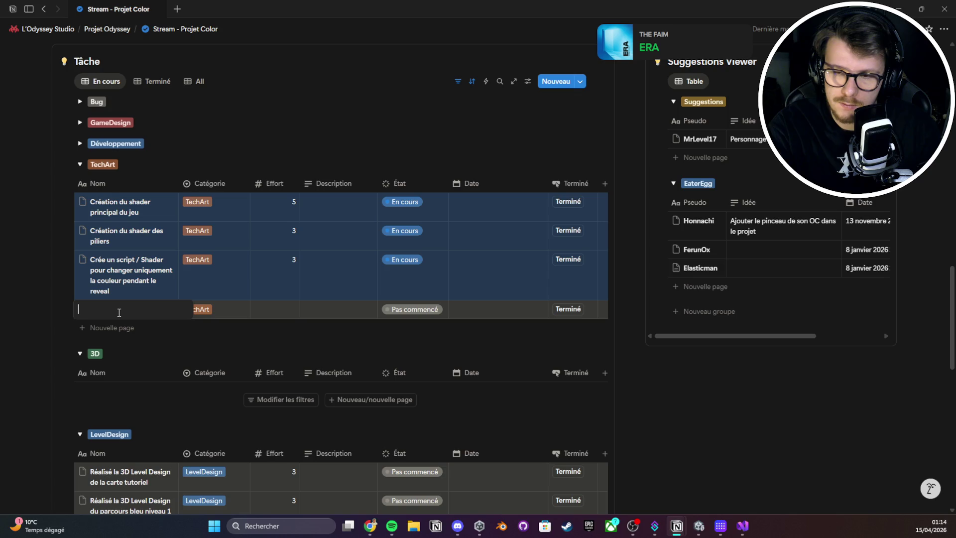
pyautogui.write('SHADER USP :')
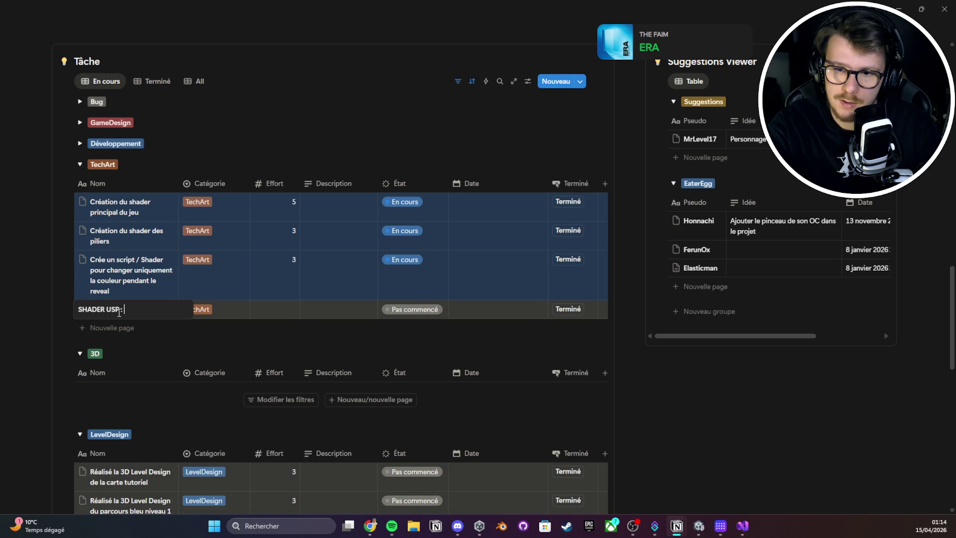
pyautogui.click(274, 309)
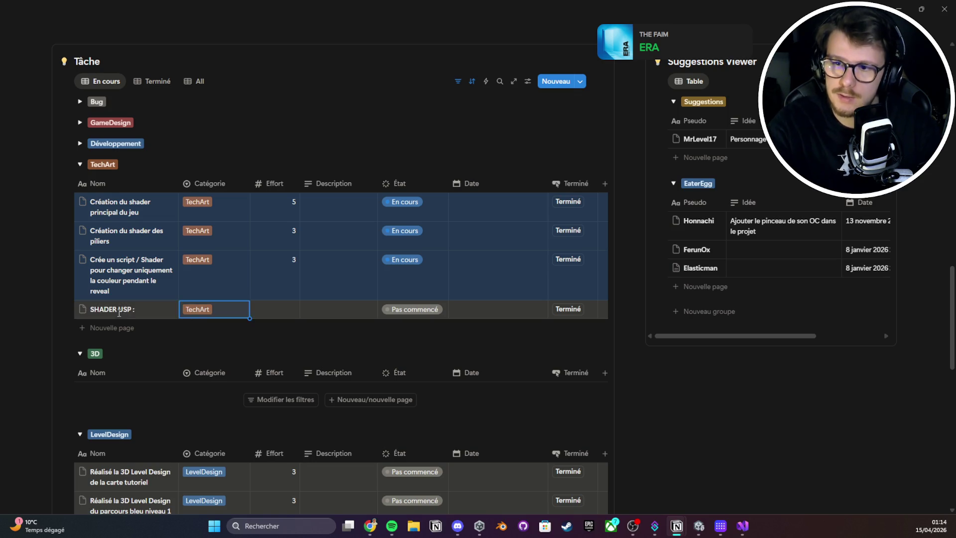
pyautogui.write('10')
pyautogui.press('Return')
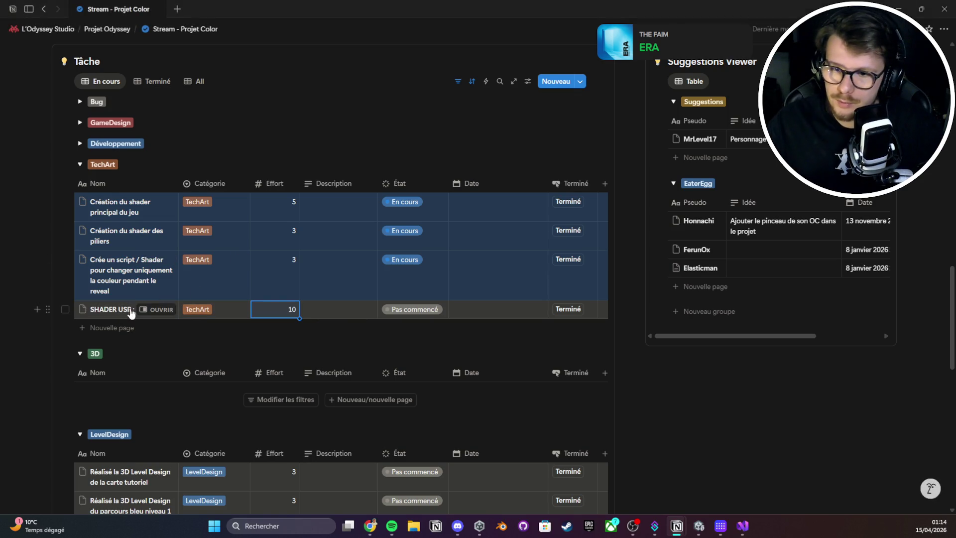
pyautogui.click(156, 309)
# - Expand SHADER USP to a full page and write two notes on the Render Feature shader
pyautogui.click(503, 29)
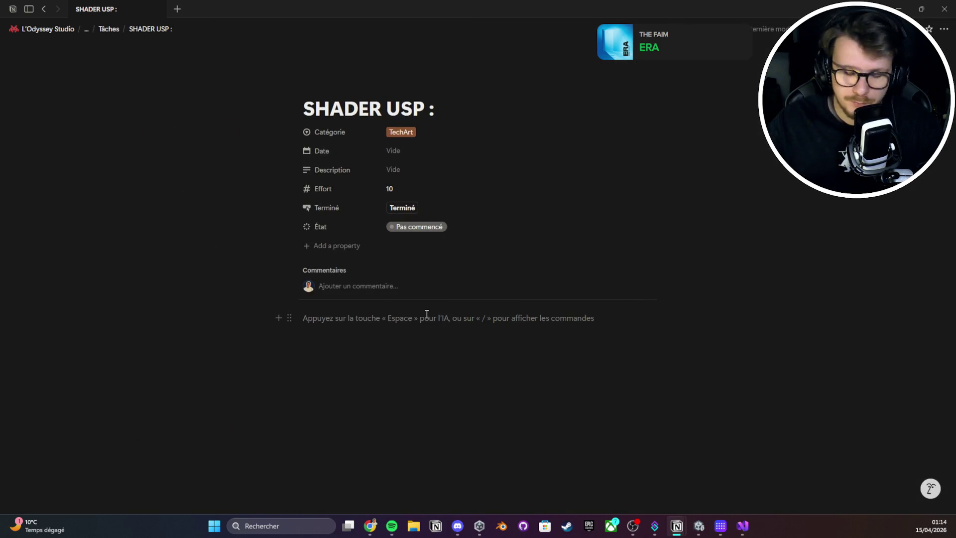
pyautogui.write('sse p')
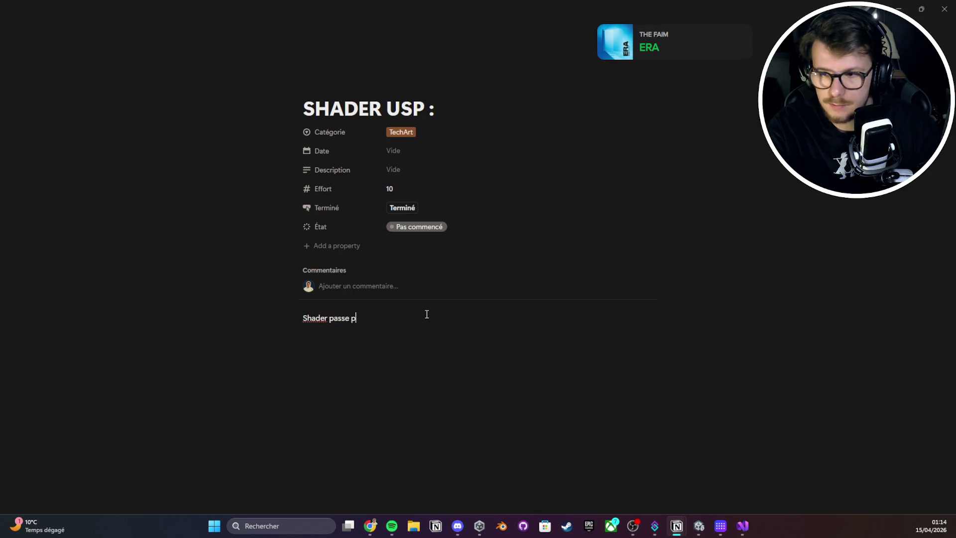
pyautogui.write('ar Render')
pyautogui.write('tu')
pyautogui.press('BackSpace')
pyautogui.press('BackSpace')
pyautogui.press('BackSpace')
pyautogui.write(', les matériaux sont')
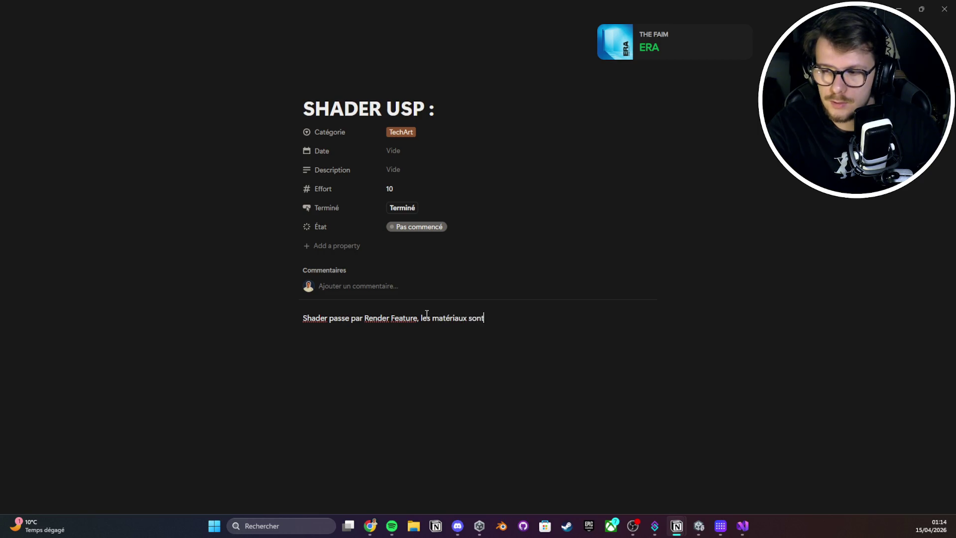
pyautogui.write(' eux même')
pyautogui.press('Return')
pyautogui.write('Le Render')
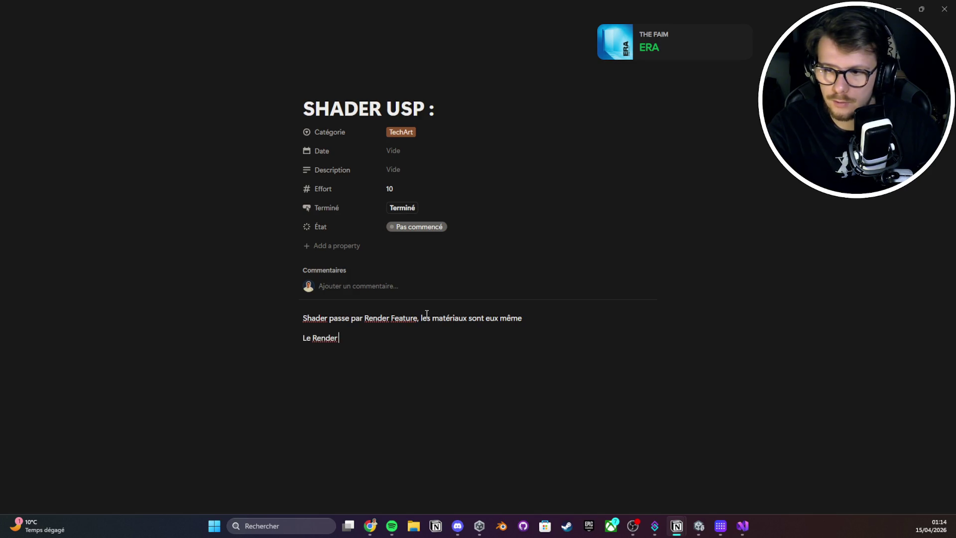
pyautogui.write('e choisis ce qui est rendu oui n')
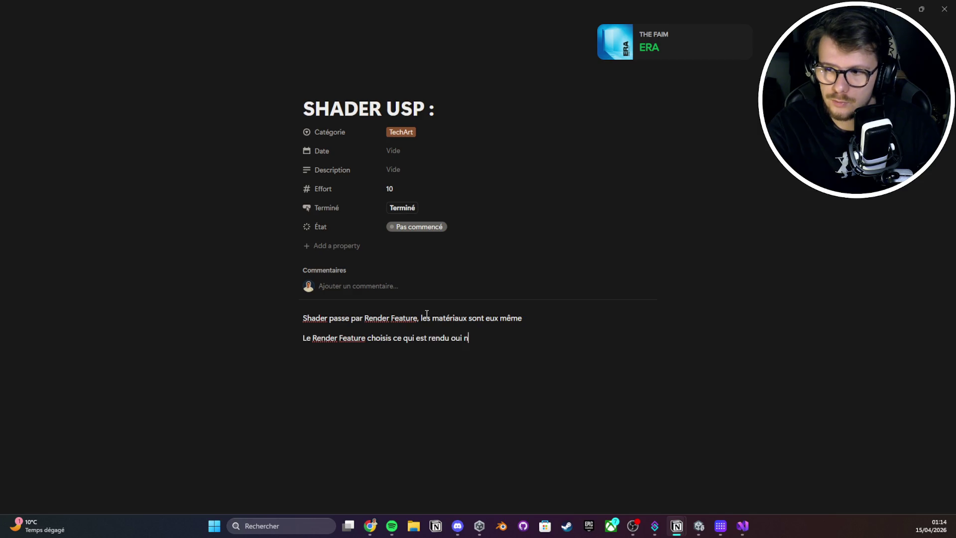
pyautogui.hotkey('ctrl', 'BackSpace')
pyautogui.write('uré ou Non')
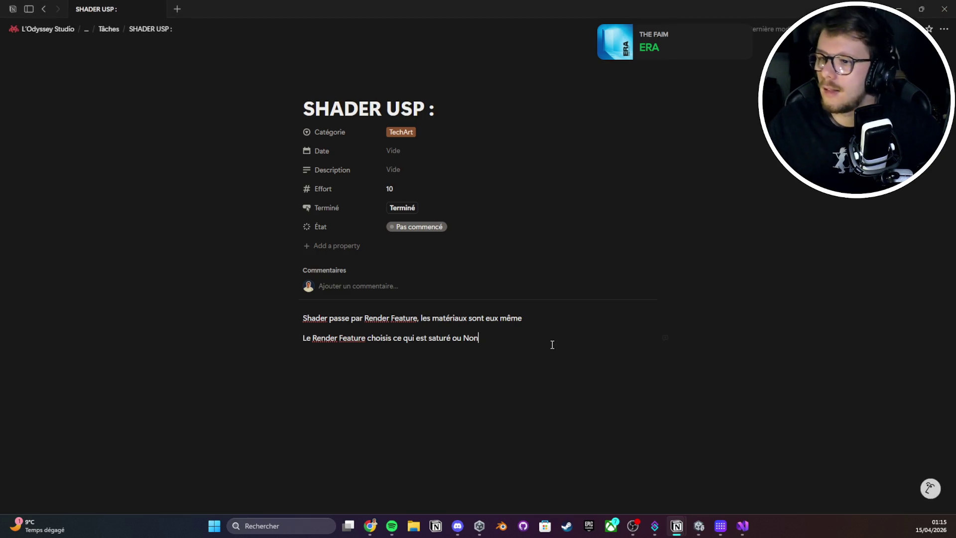
# - Add the line 'Manque juste ce qui est visible ou non' and return to Unity
pyautogui.press('Return')
pyautogui.write('Manque jsute')
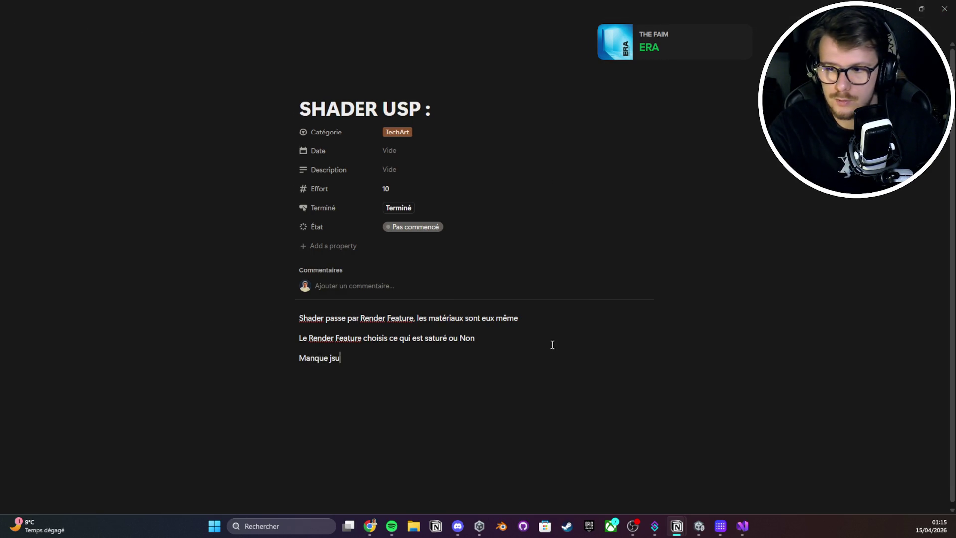
pyautogui.hotkey('ctrl', 'BackSpace')
pyautogui.write('juste ce qui est visib')
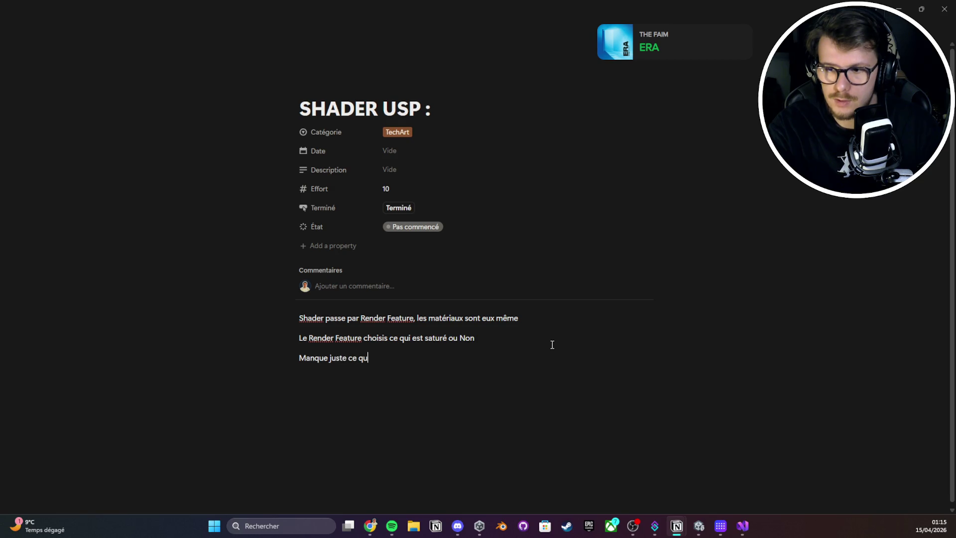
pyautogui.write('le ou non')
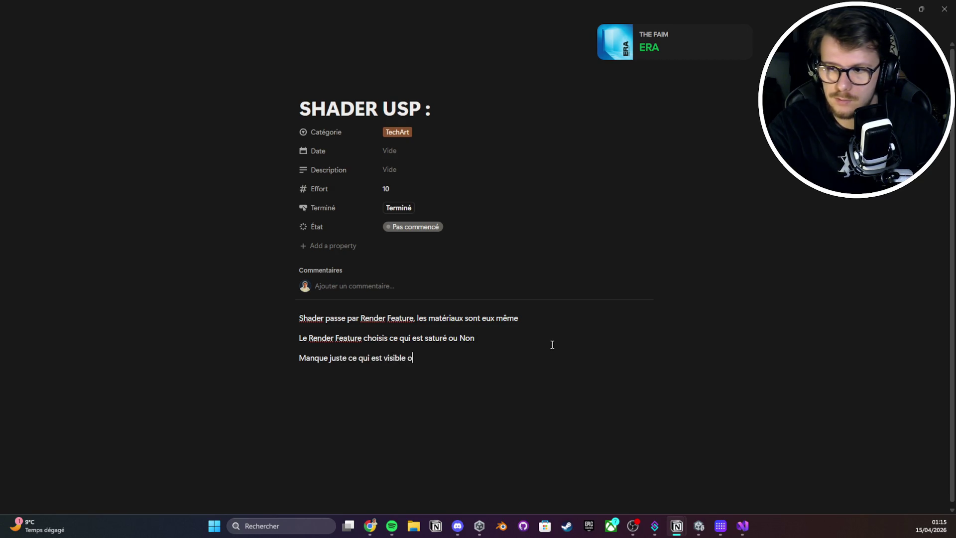
pyautogui.hotkey('alt', 'Tab')
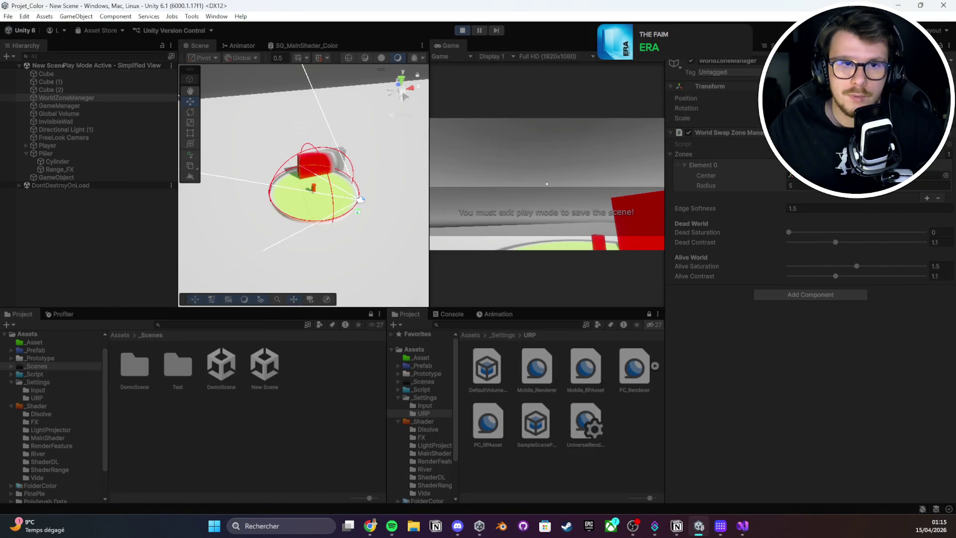
# - Maximize the Scene view and orbit close around the green zone platform
pyautogui.scroll(5, 328, 215)
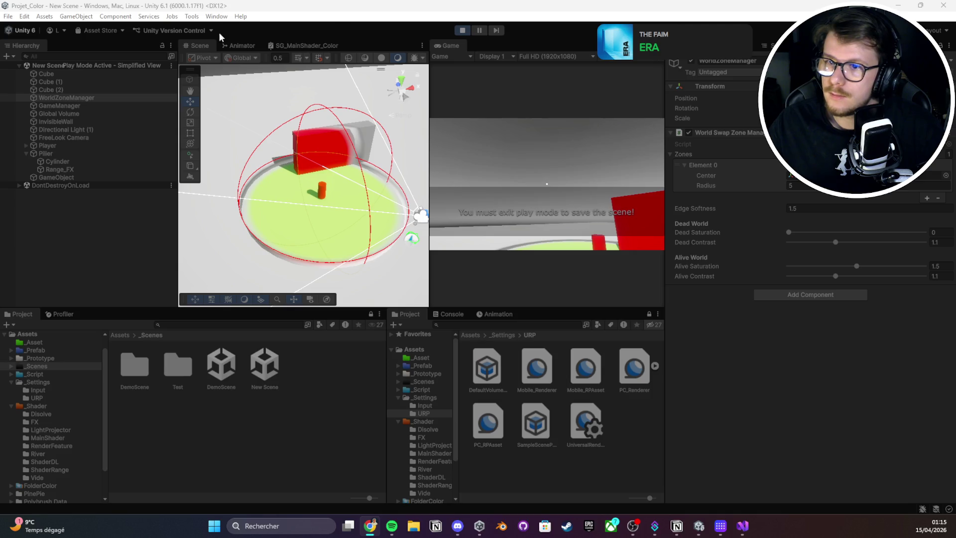
pyautogui.hotkey('shift', 'space')
pyautogui.moveTo(219, 68)
pyautogui.mouseDown()
pyautogui.moveTo(259, 189)
pyautogui.moveTo(297, 209)
pyautogui.moveTo(269, 207)
pyautogui.moveTo(621, 279)
pyautogui.mouseUp()
pyautogui.scroll(-3, 621, 279)
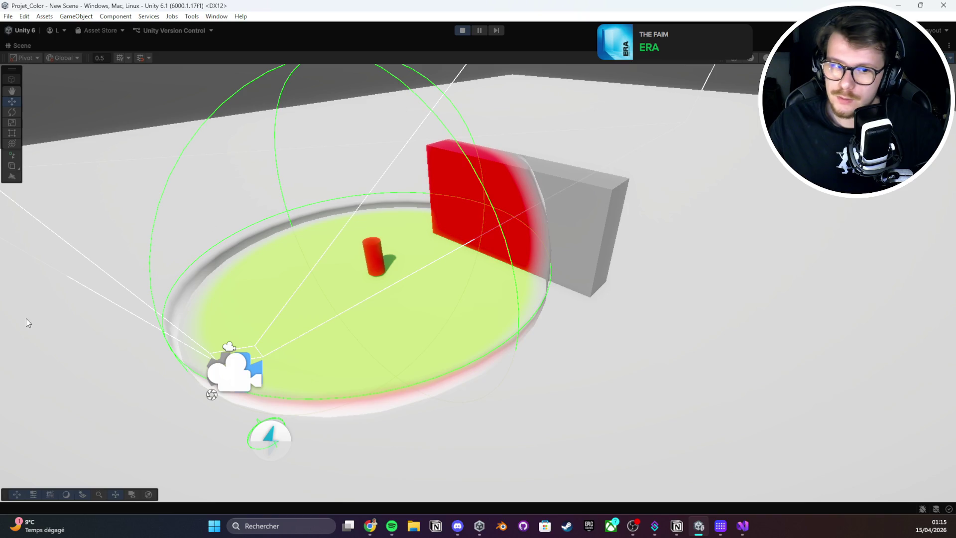
# - Snip a screenshot of the scene area, then stop play mode
pyautogui.hotkey('alt', 'Tab')
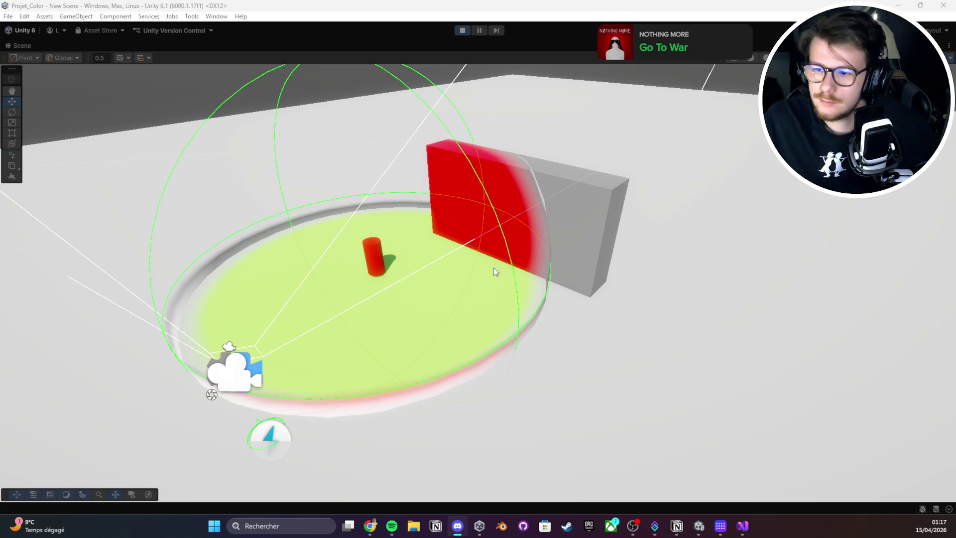
pyautogui.press('super+shift+s')
pyautogui.moveTo(651, 64)
pyautogui.mouseDown()
pyautogui.moveTo(267, 390)
pyautogui.moveTo(116, 442)
pyautogui.mouseUp()
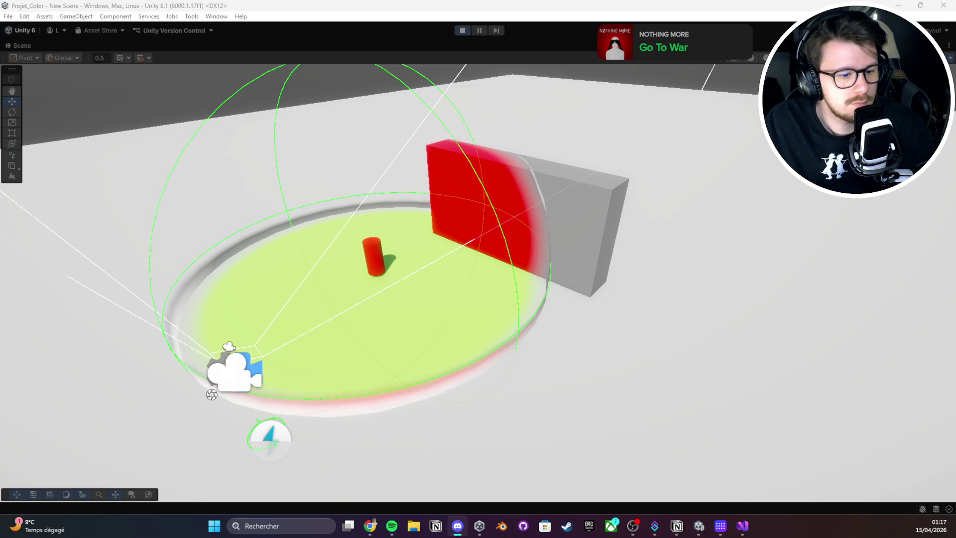
pyautogui.hotkey('alt', 'Tab')
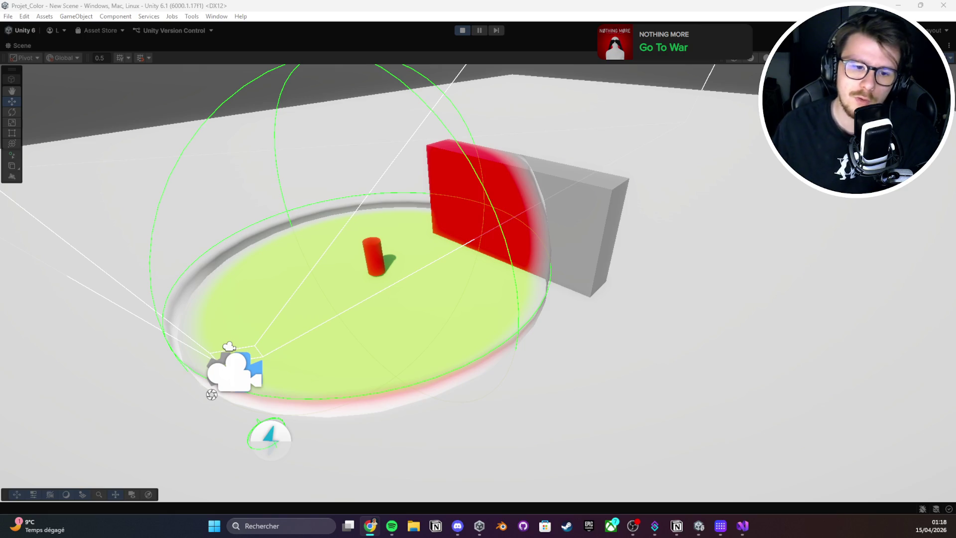
pyautogui.hotkey('ctrl', 'p')
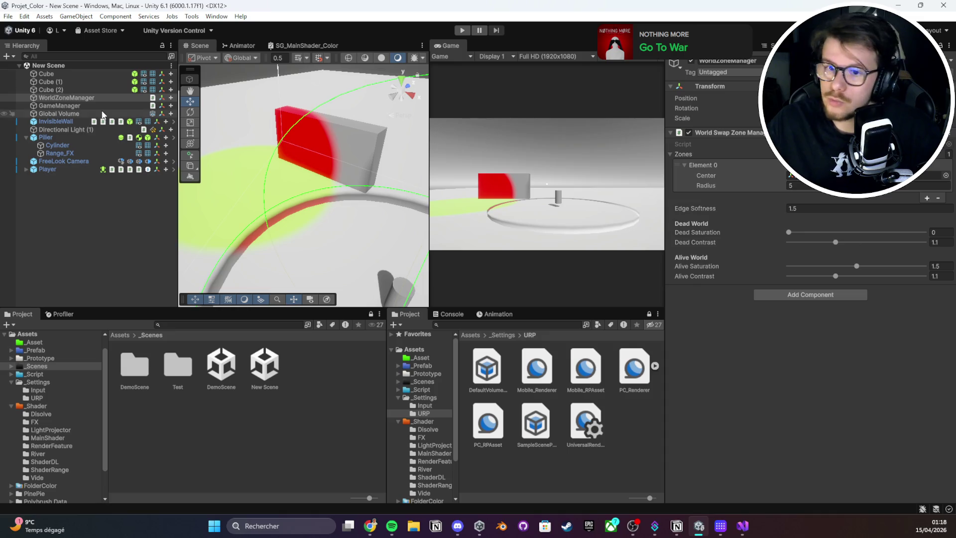
# - Revert InvisibleWall's Materials Element 0 to M_MainShader_Appear and enter play mode
pyautogui.click(104, 121)
pyautogui.rightClick(751, 208)
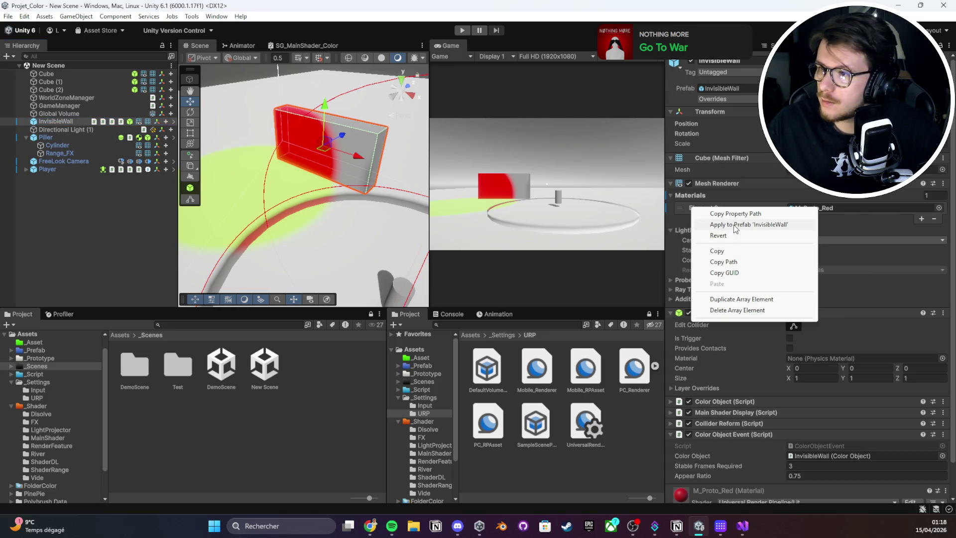
pyautogui.click(736, 234)
pyautogui.hotkey('ctrl', 'p')
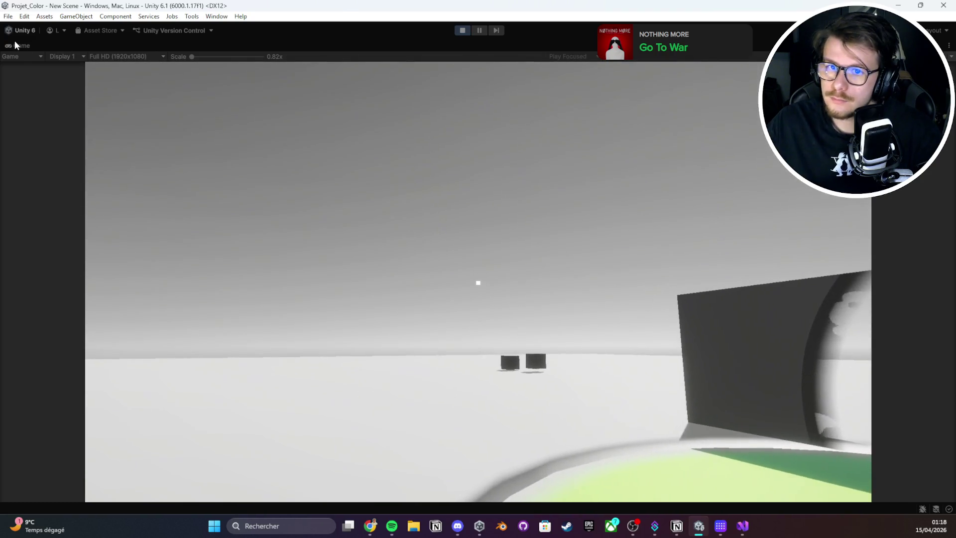
# - Open PC_Renderer and review the Full Screen Pass feature's requirements and Injection Point options
pyautogui.doubleClick(14, 45)
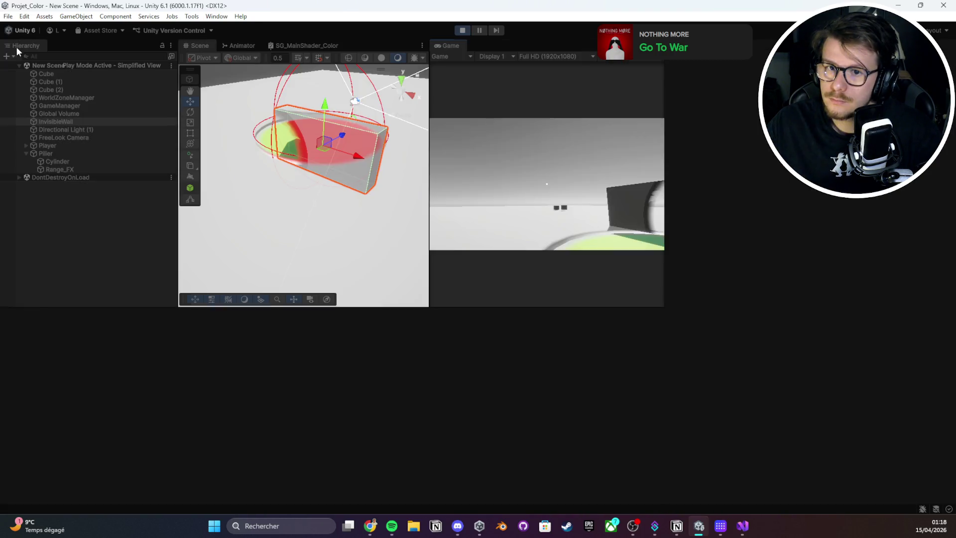
pyautogui.moveTo(351, 169); pyautogui.dragTo(258, 189)
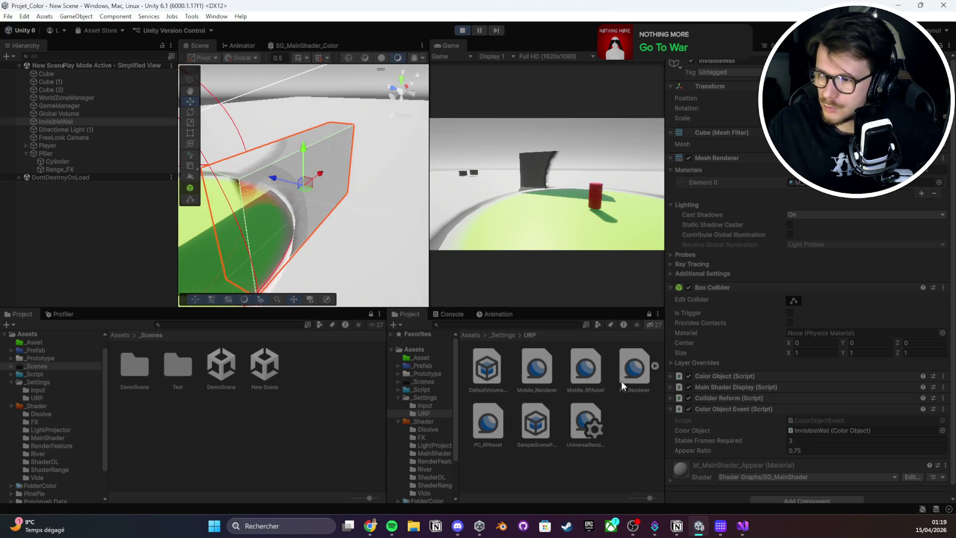
pyautogui.click(630, 371)
pyautogui.click(825, 318)
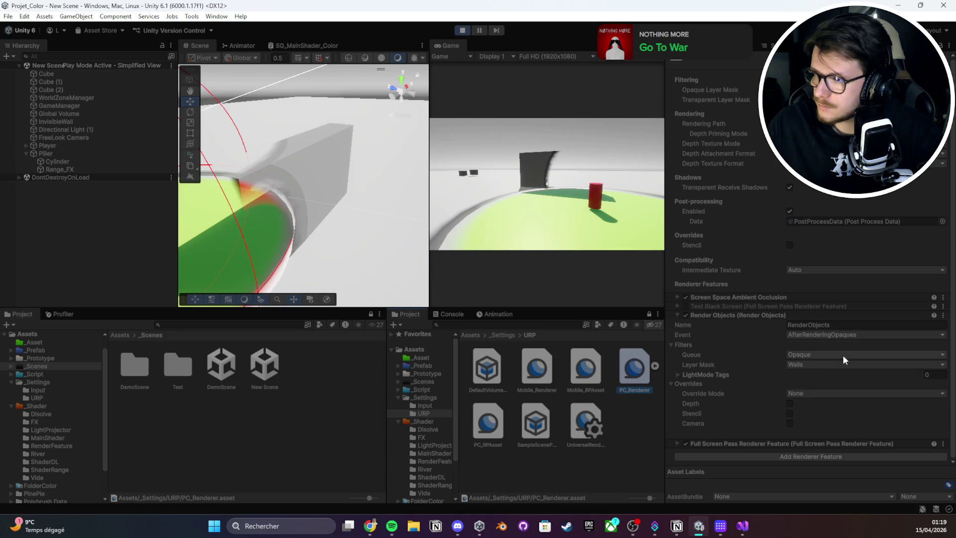
pyautogui.click(758, 443)
pyautogui.click(731, 315)
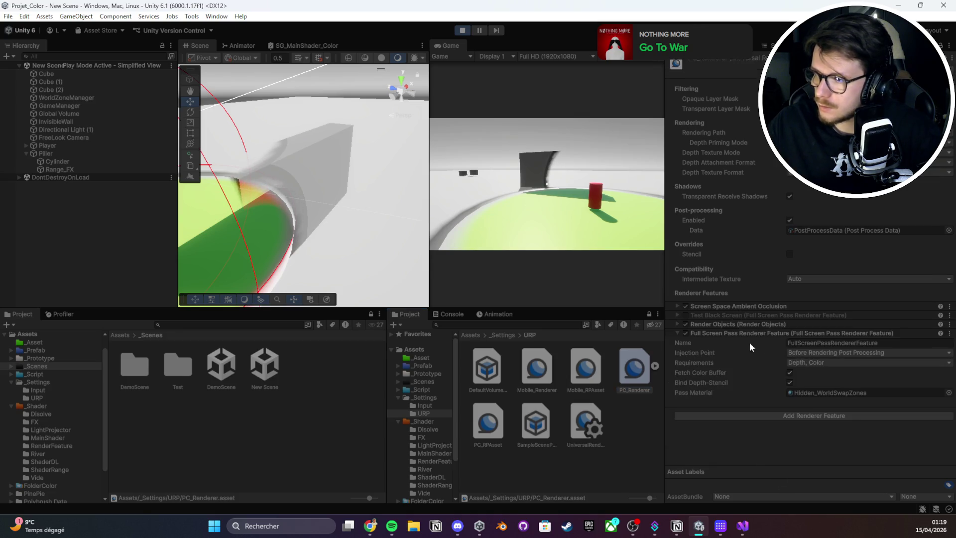
pyautogui.click(804, 361)
pyautogui.click(807, 352)
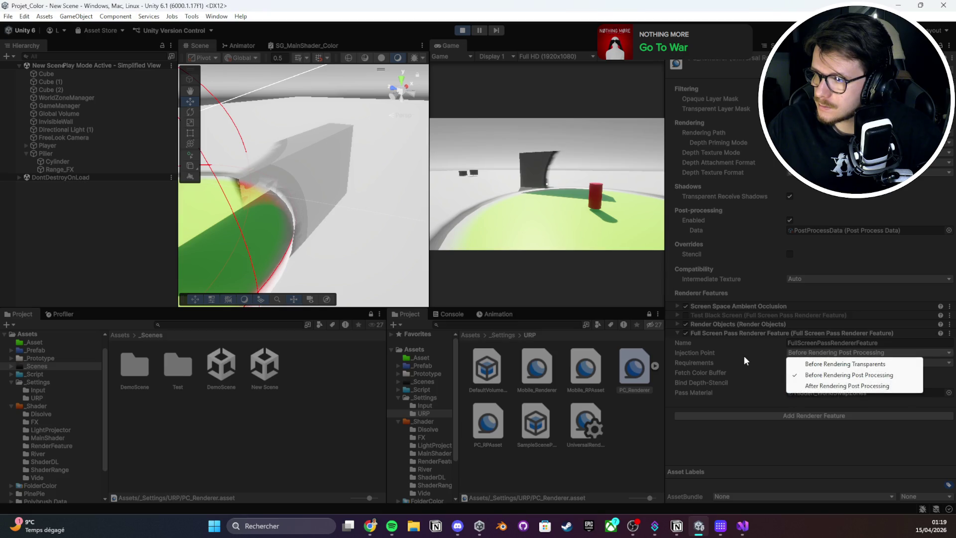
pyautogui.click(806, 354)
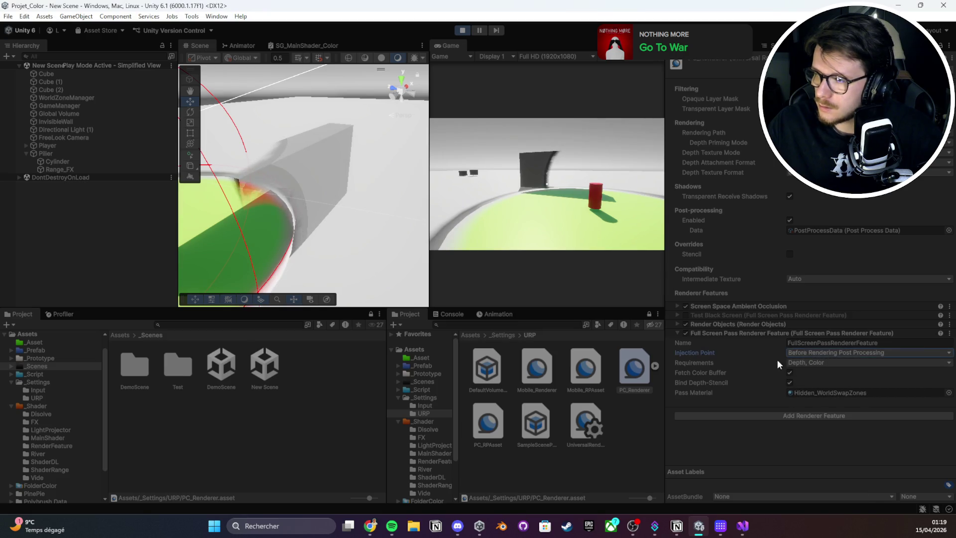
# - Disable the Full Screen Pass feature and add an expanded new Render Objects feature
pyautogui.click(773, 325)
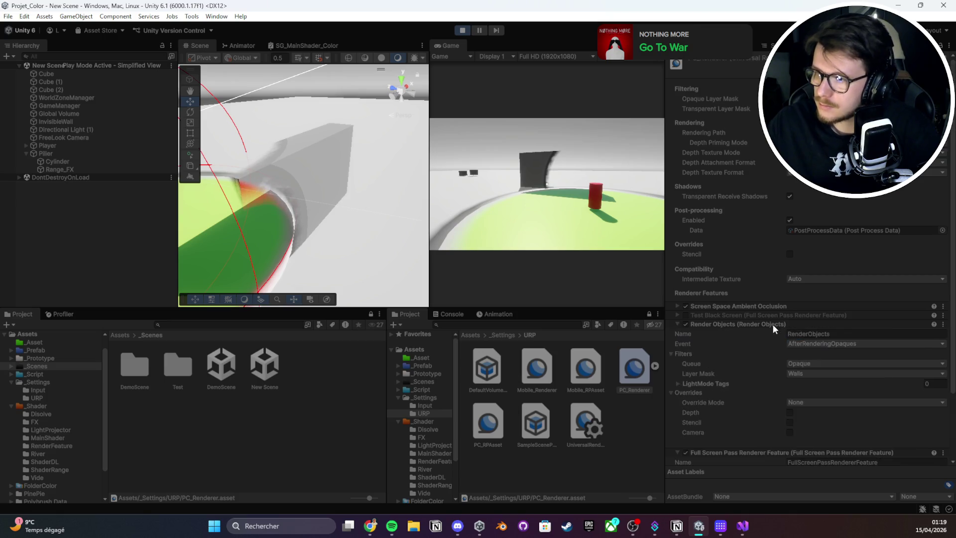
pyautogui.click(773, 324)
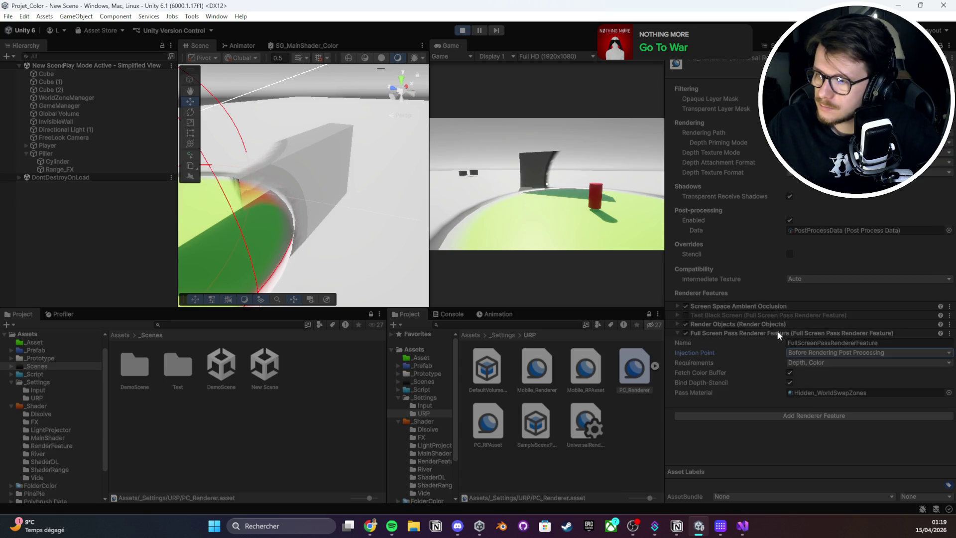
pyautogui.click(744, 332)
pyautogui.click(685, 332)
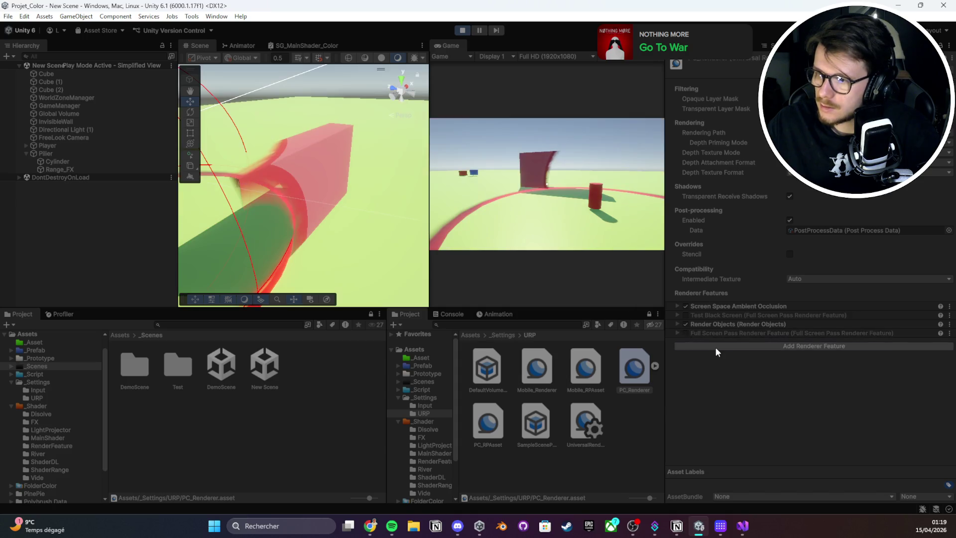
pyautogui.click(715, 347)
pyautogui.click(772, 383)
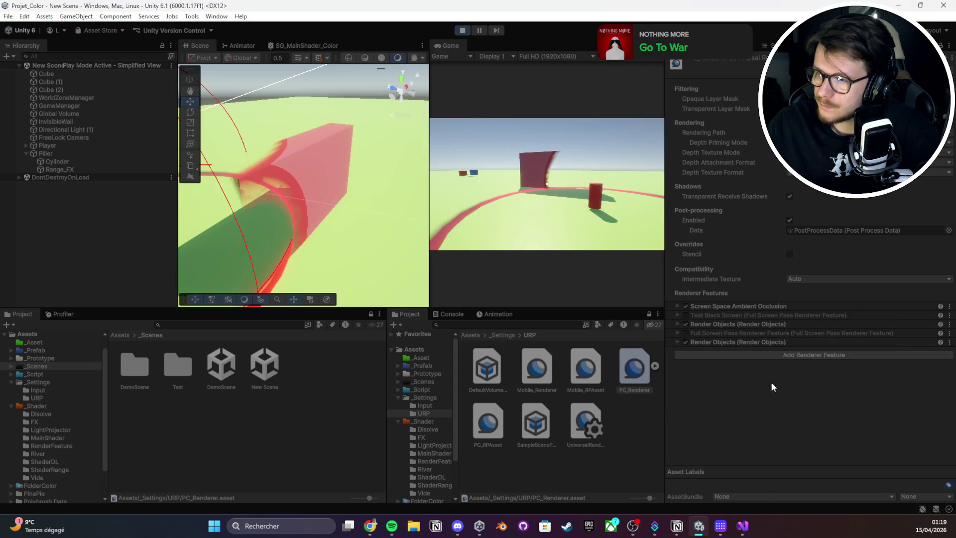
pyautogui.click(732, 343)
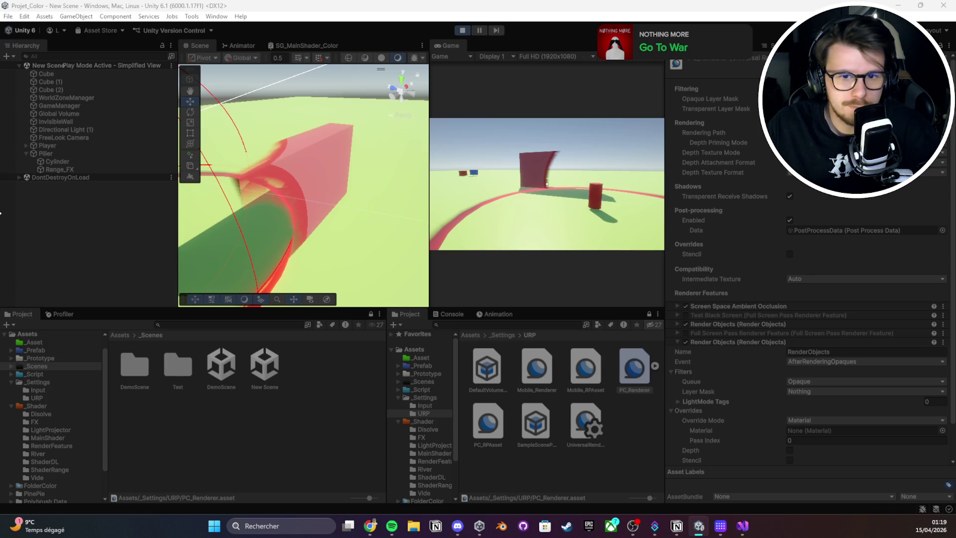
# - Browse the project folders, peeking into _Shader, then opening _Scenes/Test
pyautogui.hotkey('alt', 'Tab')
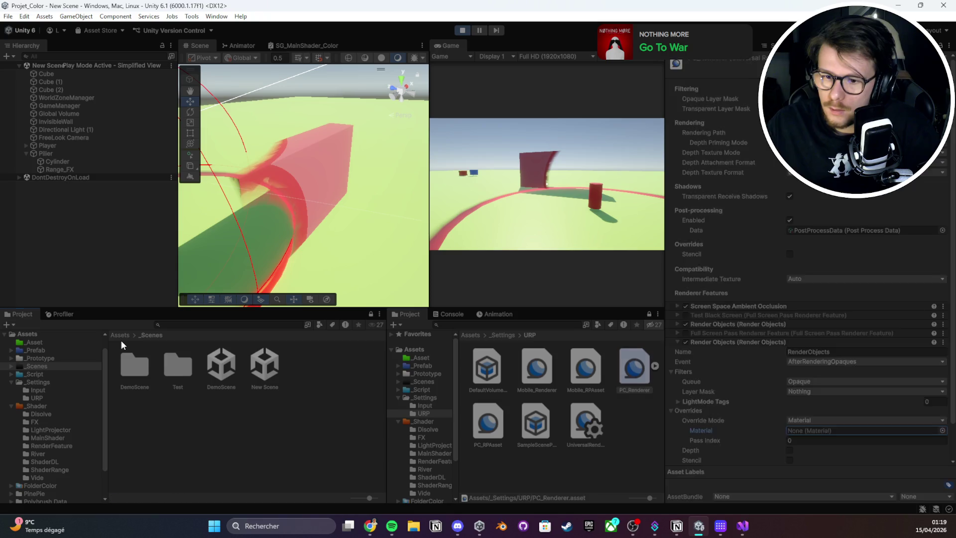
pyautogui.click(121, 335)
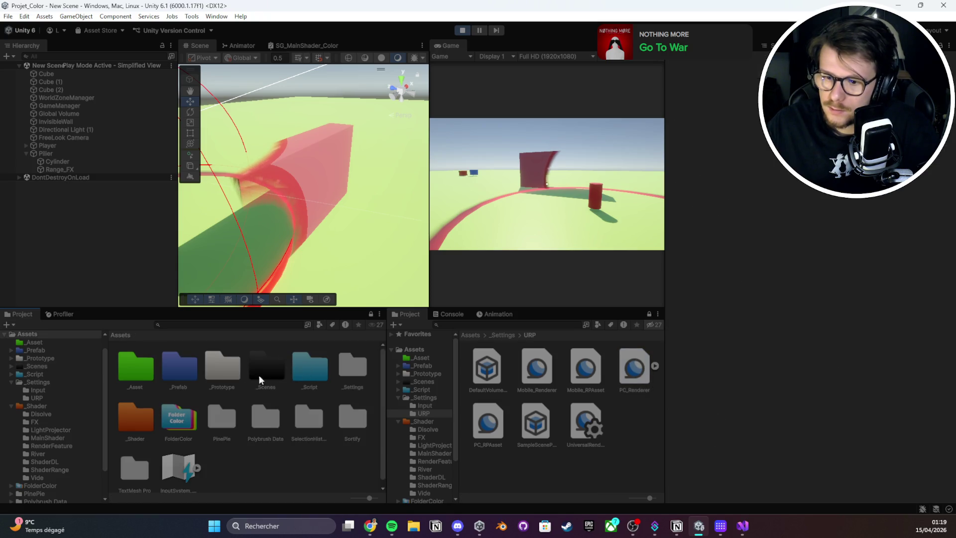
pyautogui.doubleClick(145, 416)
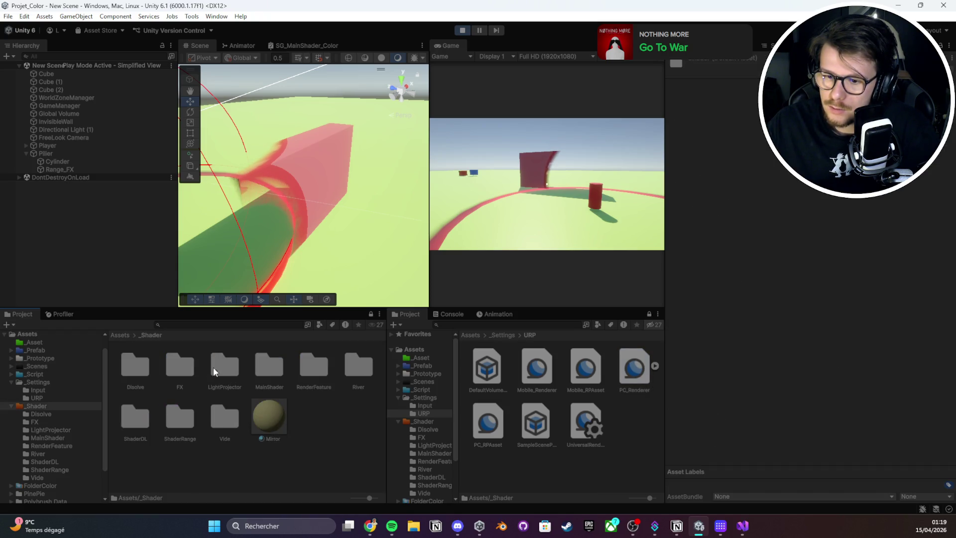
pyautogui.click(121, 334)
pyautogui.doubleClick(288, 369)
pyautogui.doubleClick(189, 374)
# - Limit the PC_Renderer Render Objects pass's Layer Mask to the Default layer
pyautogui.click(634, 373)
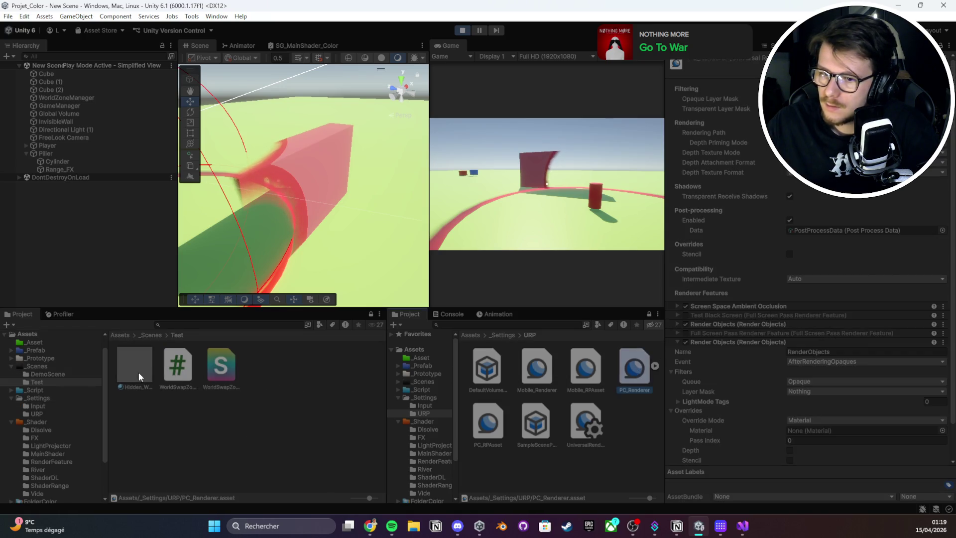
pyautogui.moveTo(820, 414); pyautogui.dragTo(817, 431)
pyautogui.scroll(-2, 745, 387)
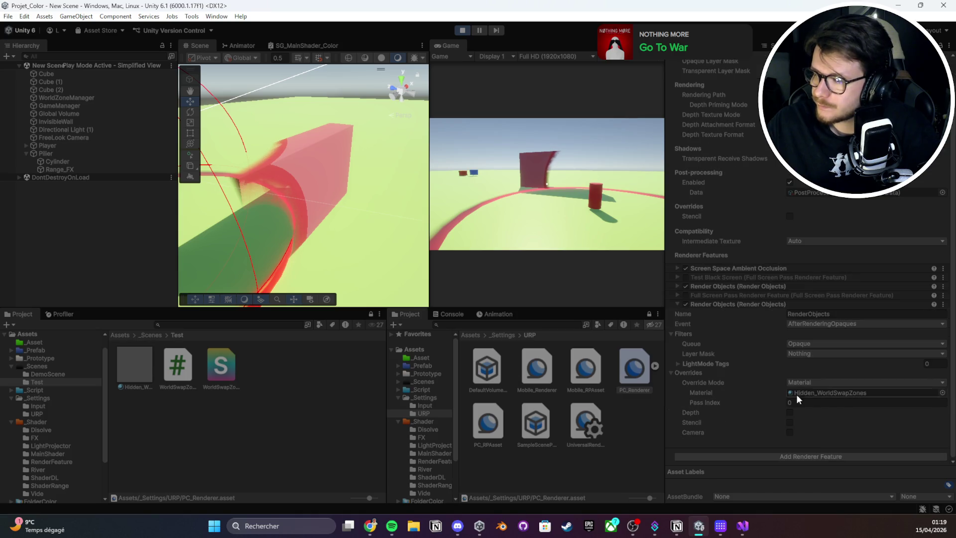
pyautogui.click(807, 350)
pyautogui.click(809, 362)
pyautogui.click(809, 353)
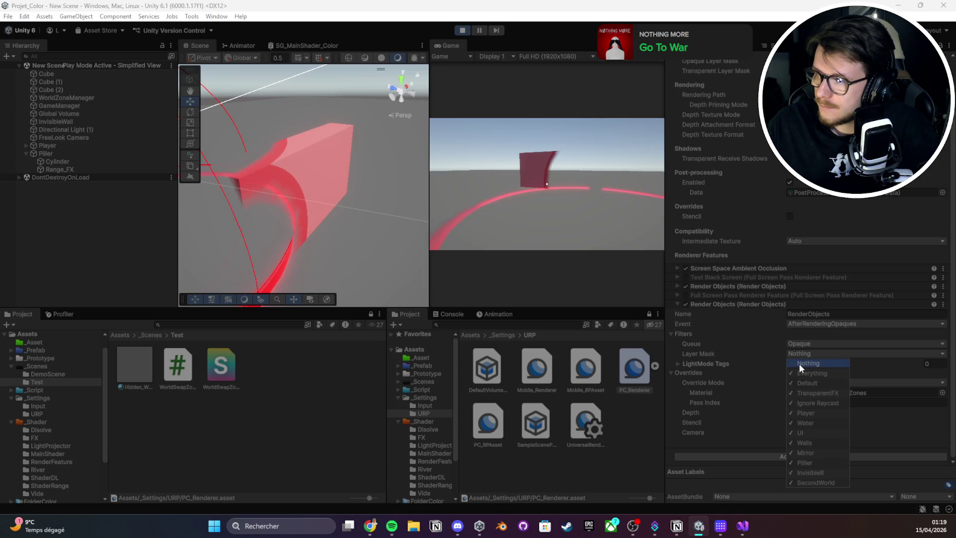
pyautogui.click(799, 363)
pyautogui.click(810, 383)
pyautogui.click(759, 354)
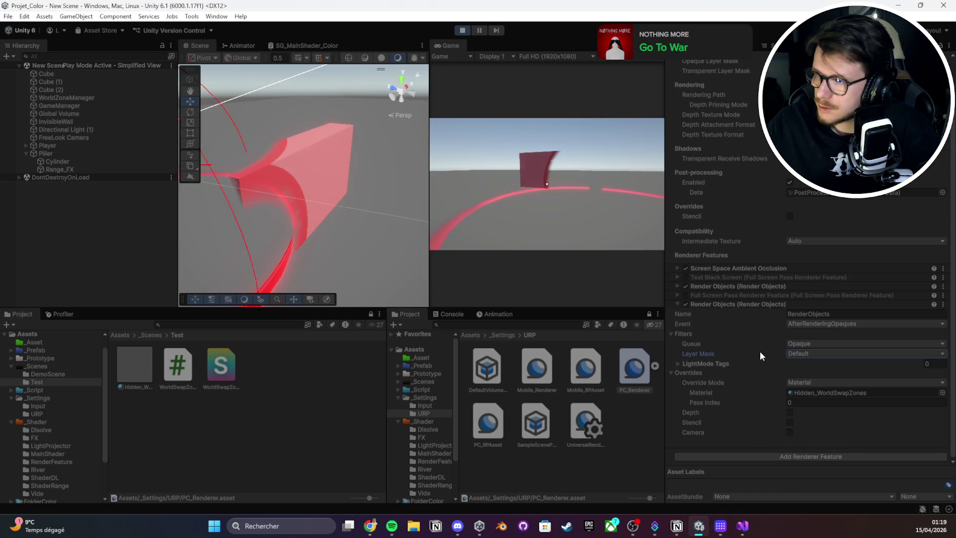
# - Enable the pass's depth override, trying stencil and camera overrides but leaving them off
pyautogui.click(790, 413)
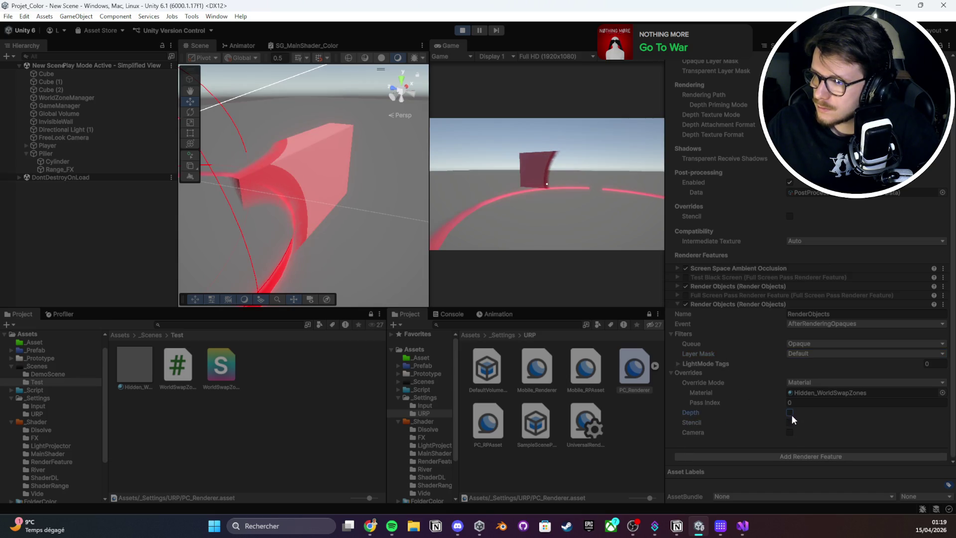
pyautogui.click(789, 442)
pyautogui.click(789, 442)
pyautogui.click(790, 452)
pyautogui.scroll(-2, 797, 443)
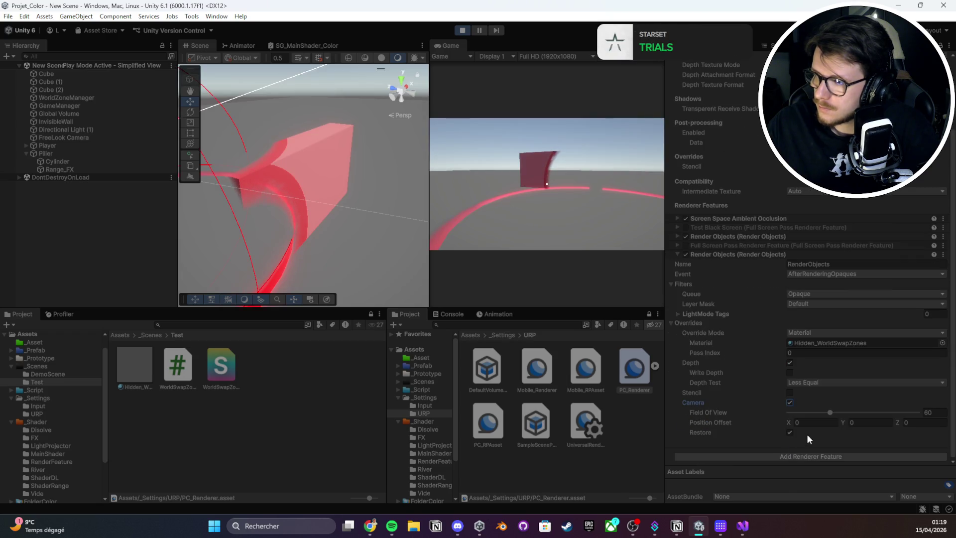
pyautogui.click(790, 402)
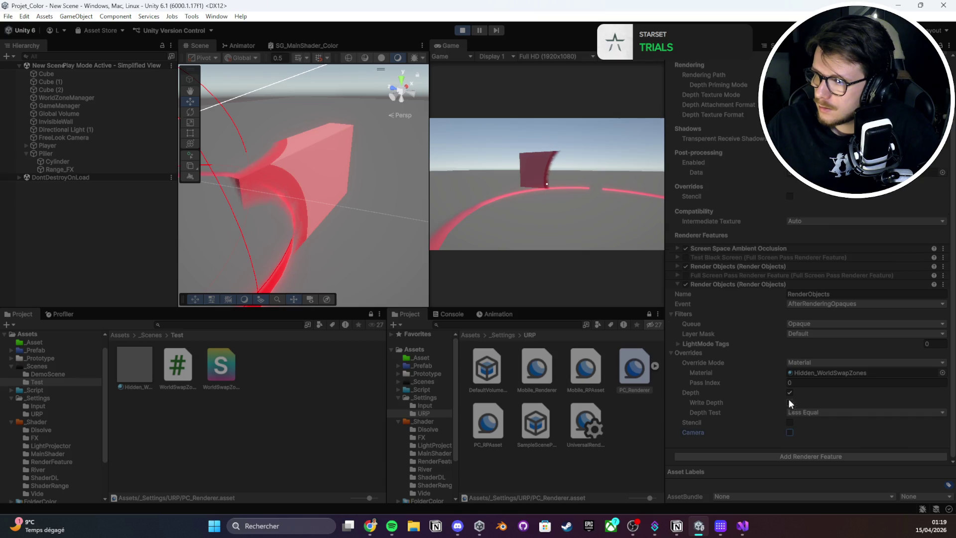
# - Re-enable Full Screen Pass and remove the last Render Objects pass
pyautogui.click(686, 275)
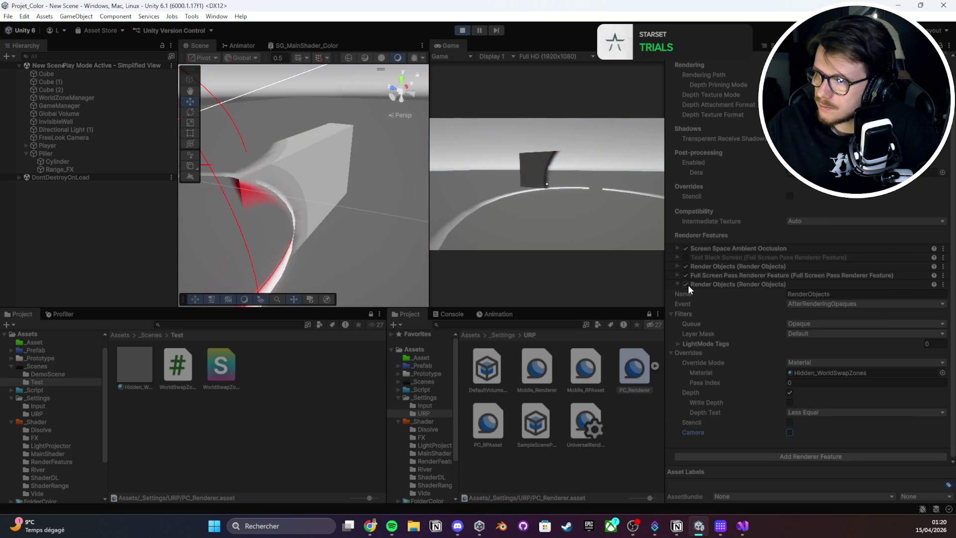
pyautogui.click(686, 283)
pyautogui.rightClick(705, 289)
pyautogui.click(734, 317)
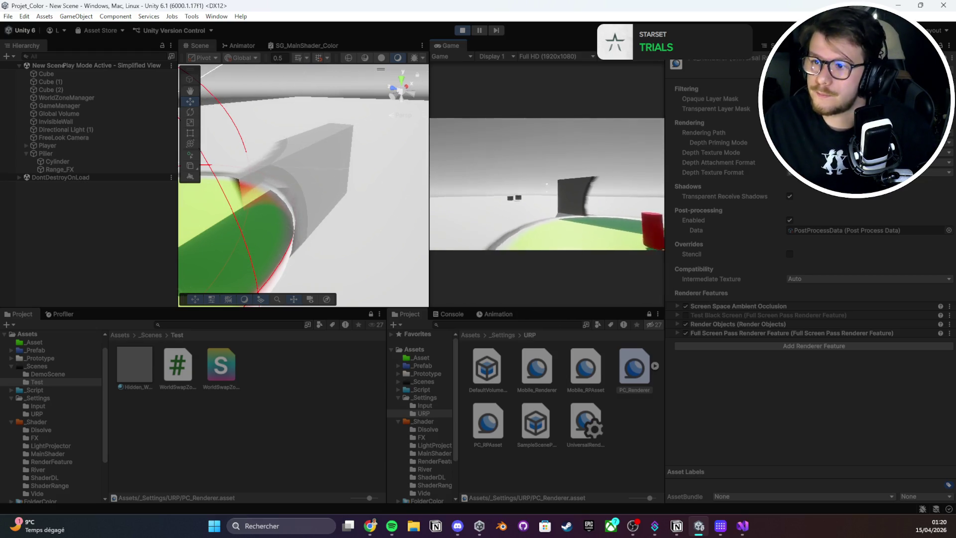
# - Select InvisibleWall and scroll its Inspector to see the M_MainShader_Appear material
pyautogui.click(305, 165)
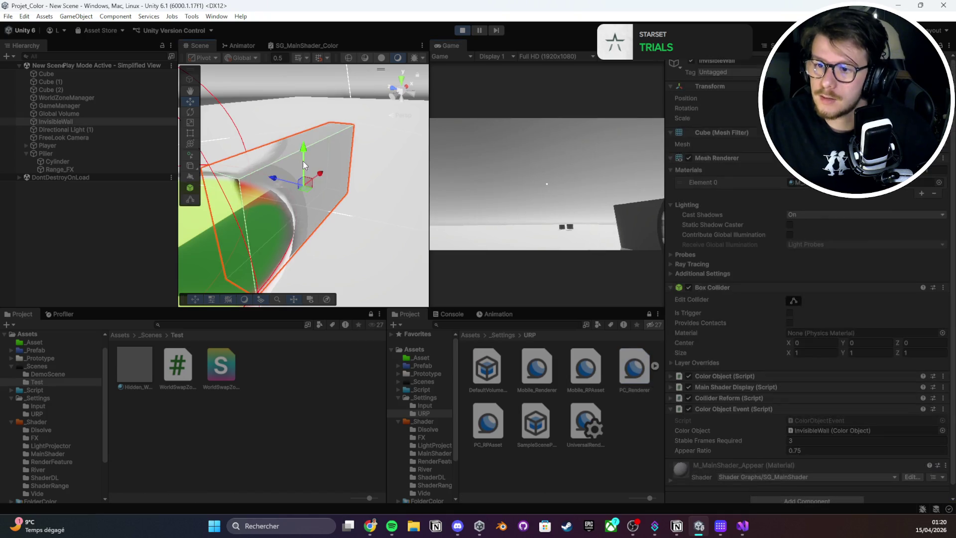
pyautogui.scroll(-1, 794, 246)
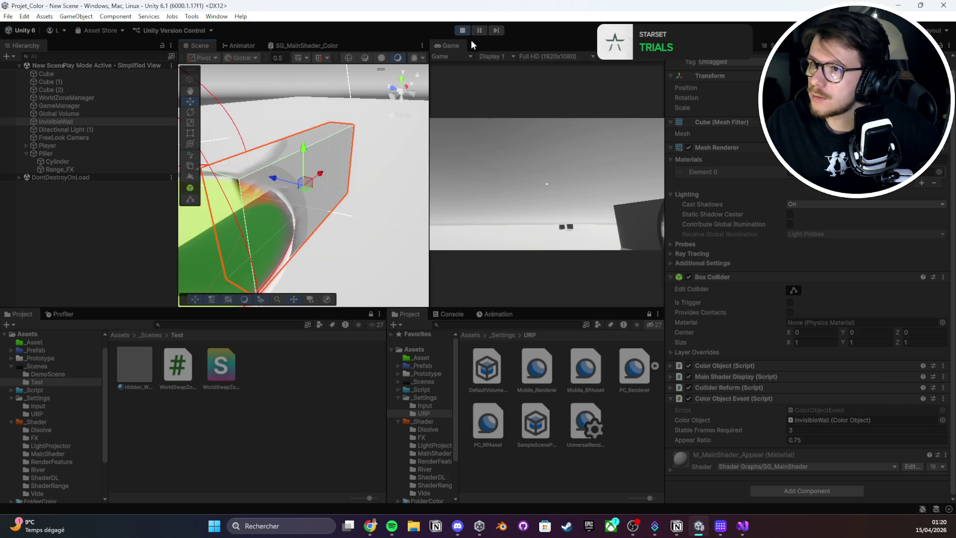
# - Stop play mode and add a PC_Renderer Render Objects pass filtering the Walls layer
pyautogui.hotkey('ctrl', 'p')
pyautogui.click(637, 354)
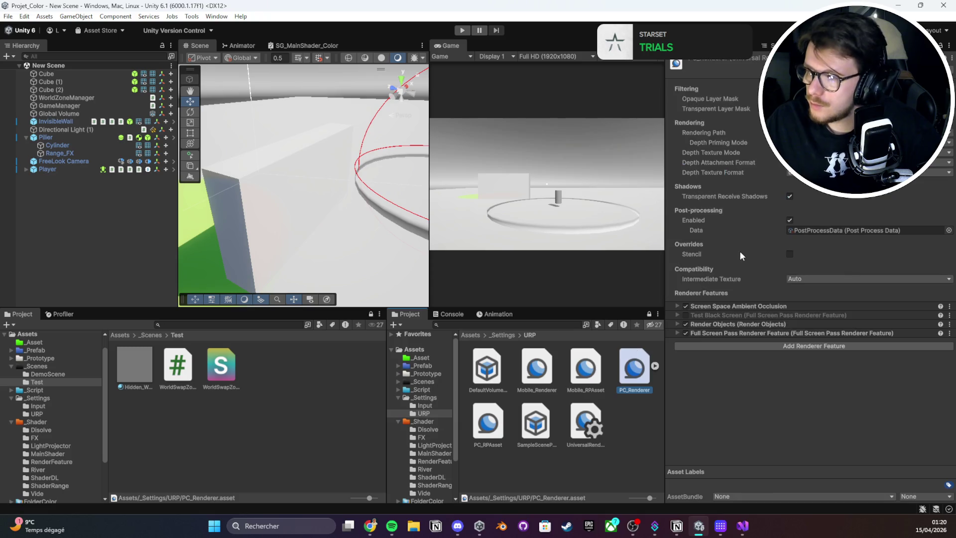
pyautogui.click(751, 344)
pyautogui.click(771, 387)
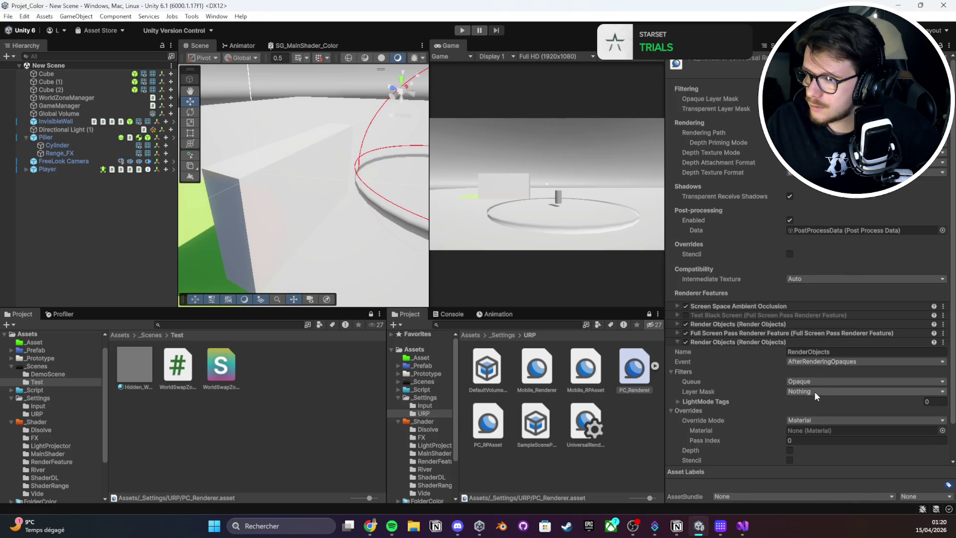
pyautogui.click(814, 391)
pyautogui.click(820, 342)
# - Select InvisibleWall, set its layer, and view the wall in the scene
pyautogui.click(78, 106)
pyautogui.click(78, 114)
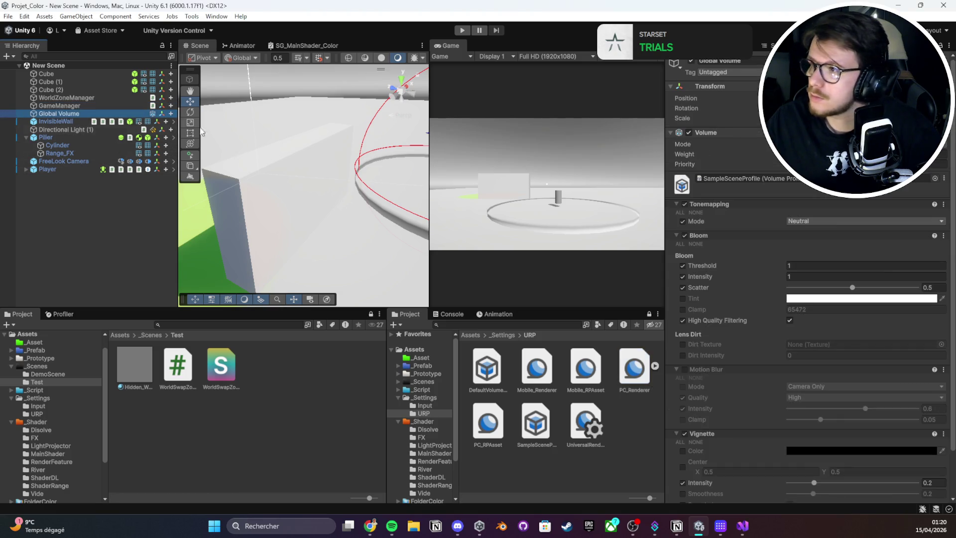
pyautogui.click(83, 122)
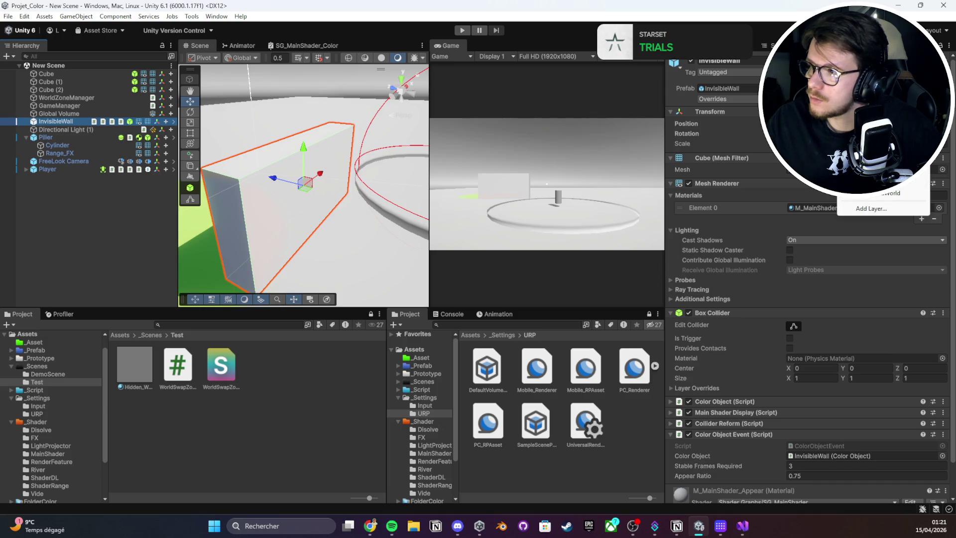
pyautogui.click(876, 193)
pyautogui.scroll(-3, 333, 164)
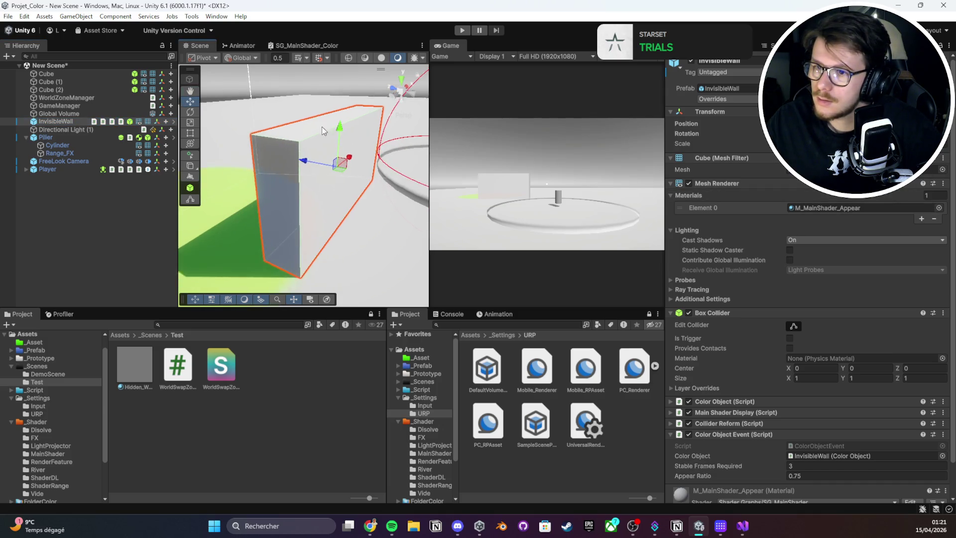
pyautogui.scroll(2, 358, 188)
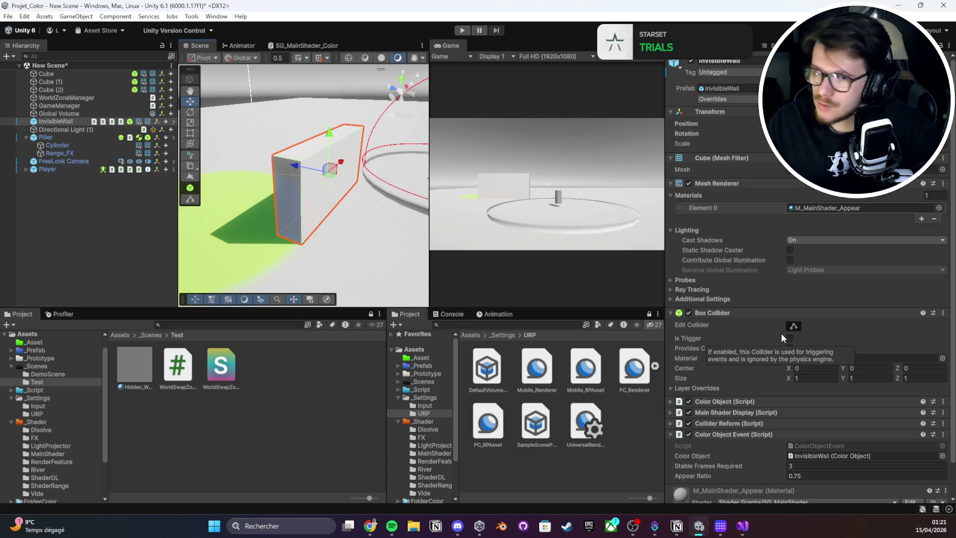
pyautogui.moveTo(339, 207)
pyautogui.mouseDown()
pyautogui.moveTo(389, 207)
pyautogui.moveTo(374, 207)
pyautogui.mouseUp()
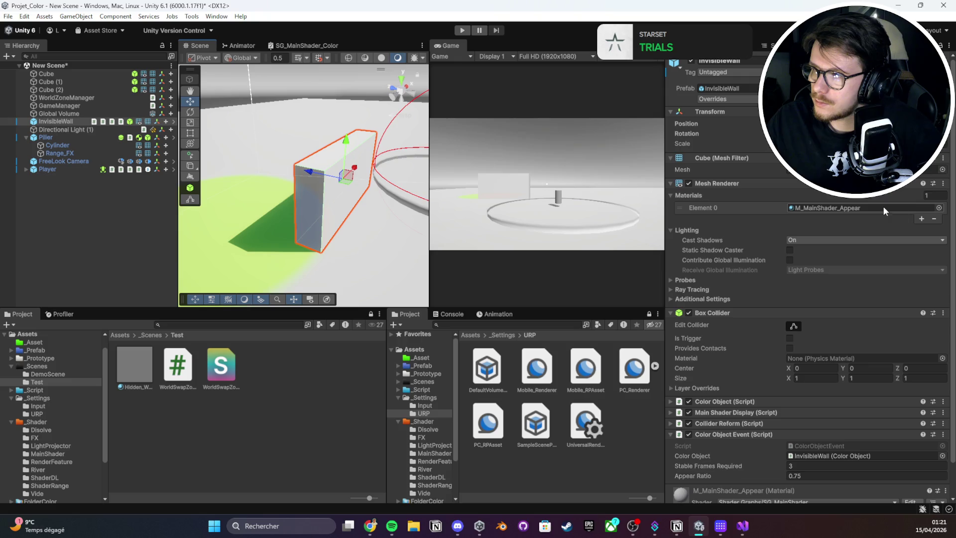
# - Put a shader material into the Render Objects pass's Override Material slot
pyautogui.click(634, 368)
pyautogui.scroll(-2, 746, 348)
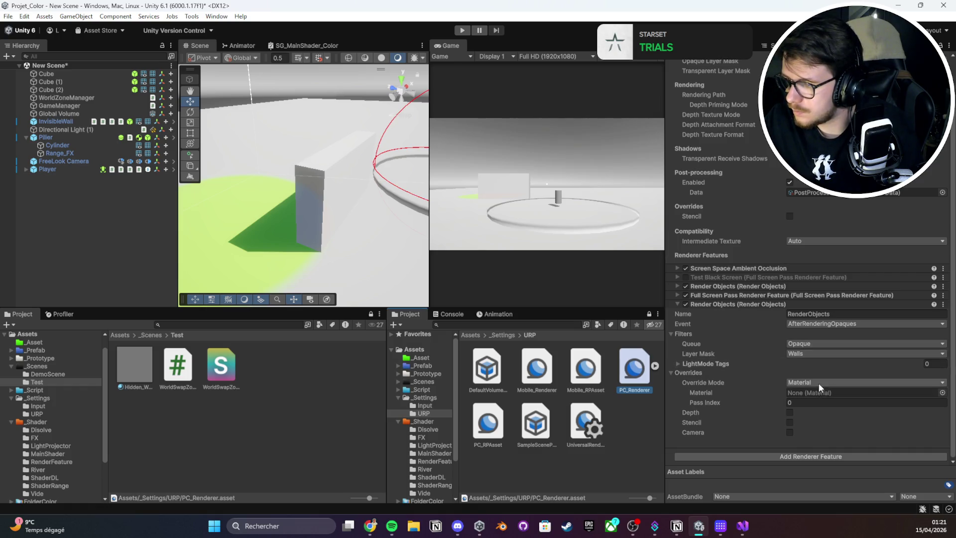
pyautogui.click(674, 371)
pyautogui.click(698, 409)
pyautogui.scroll(-2, 697, 411)
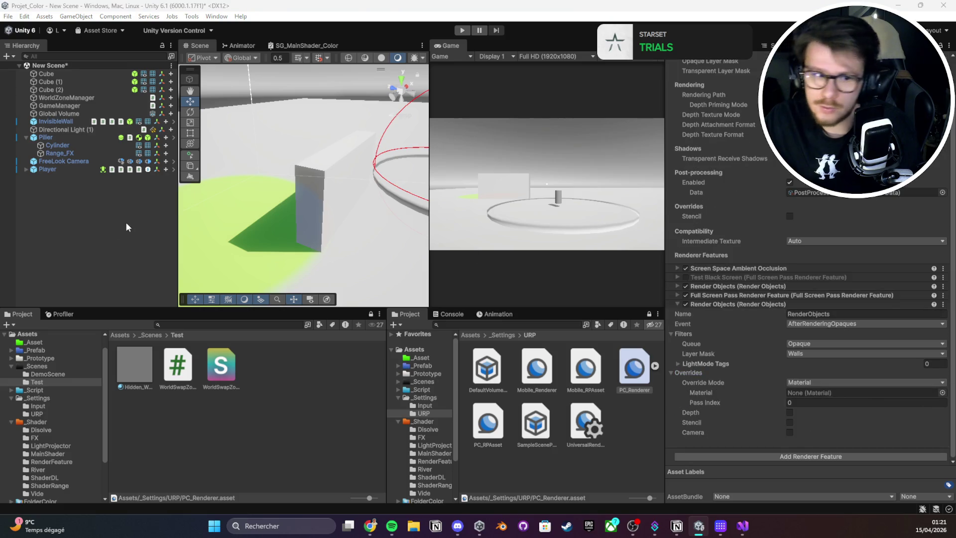
pyautogui.moveTo(846, 392); pyautogui.dragTo(866, 392)
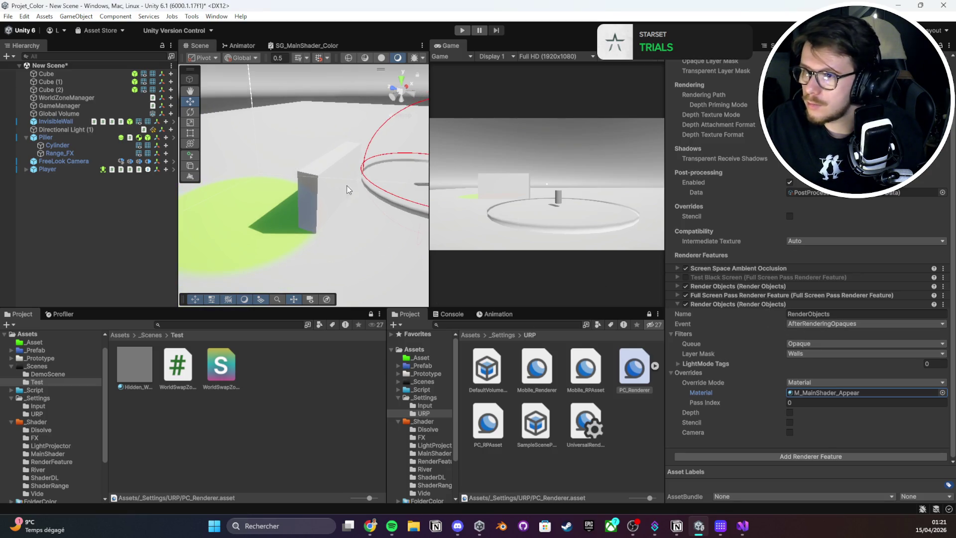
# - Play the scene maximized, walking toward the red cylinder and wall, then restore the layout
pyautogui.doubleClick(448, 44)
pyautogui.click(463, 31)
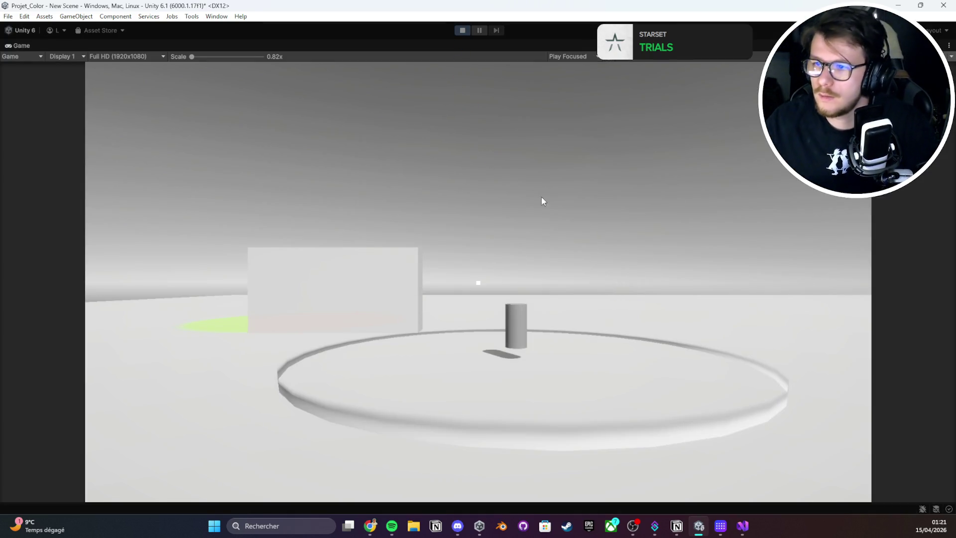
pyautogui.press('w')
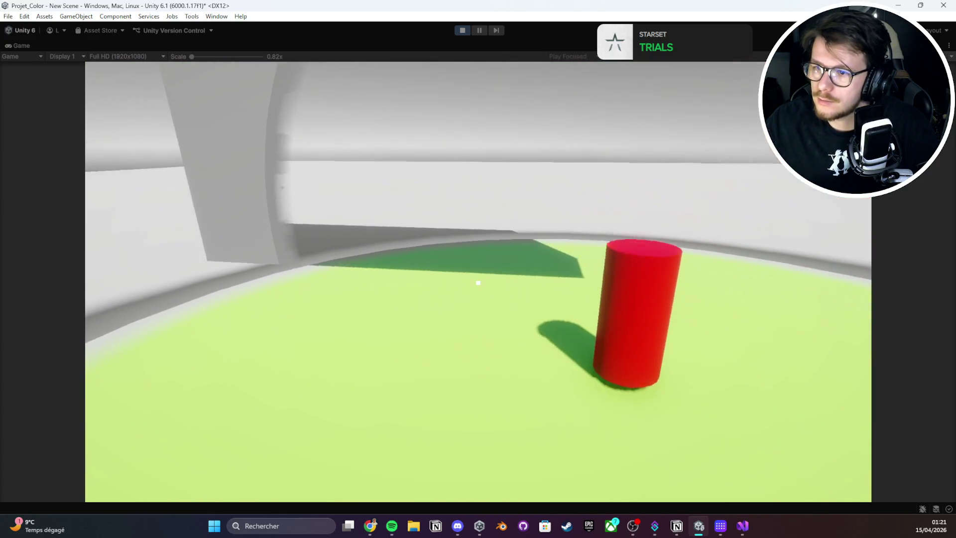
pyautogui.press('Escape')
pyautogui.doubleClick(25, 46)
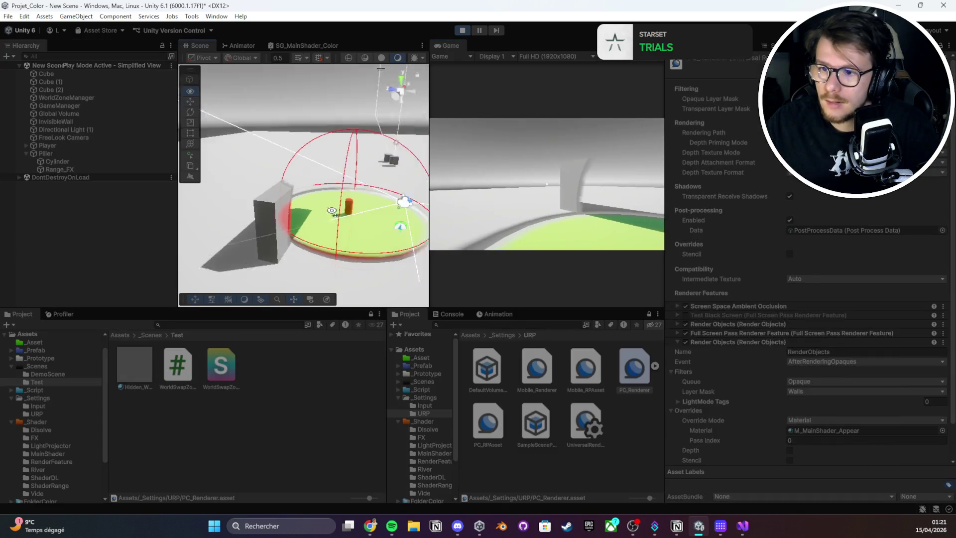
# - Try the AfterRendering pass event and check the InvisibleWall's layer
pyautogui.moveTo(309, 230); pyautogui.dragTo(283, 235)
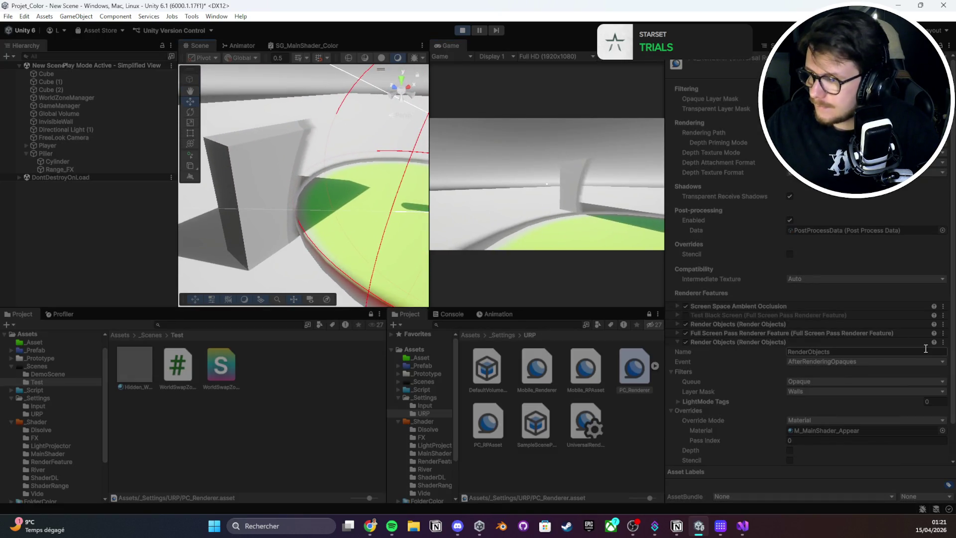
pyautogui.click(801, 361)
pyautogui.click(808, 361)
pyautogui.click(808, 363)
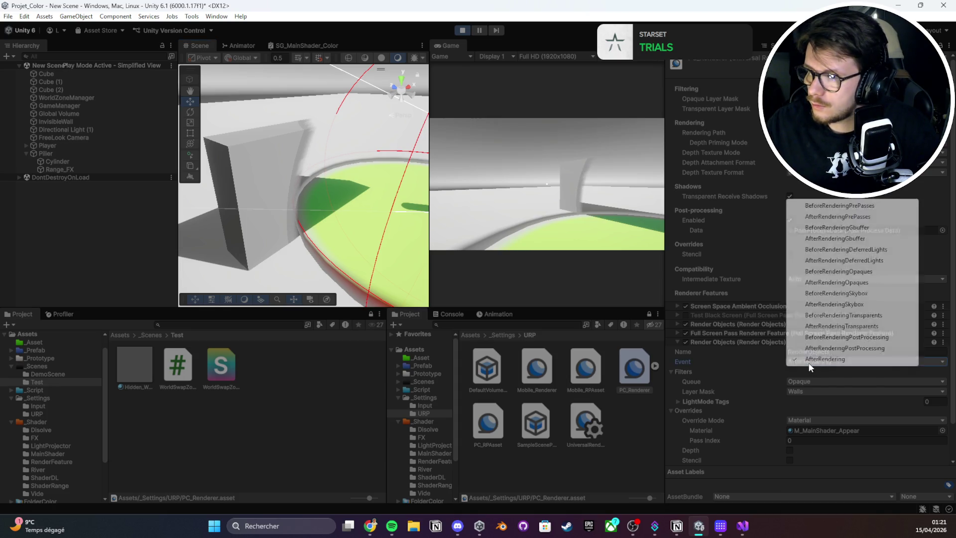
pyautogui.click(730, 363)
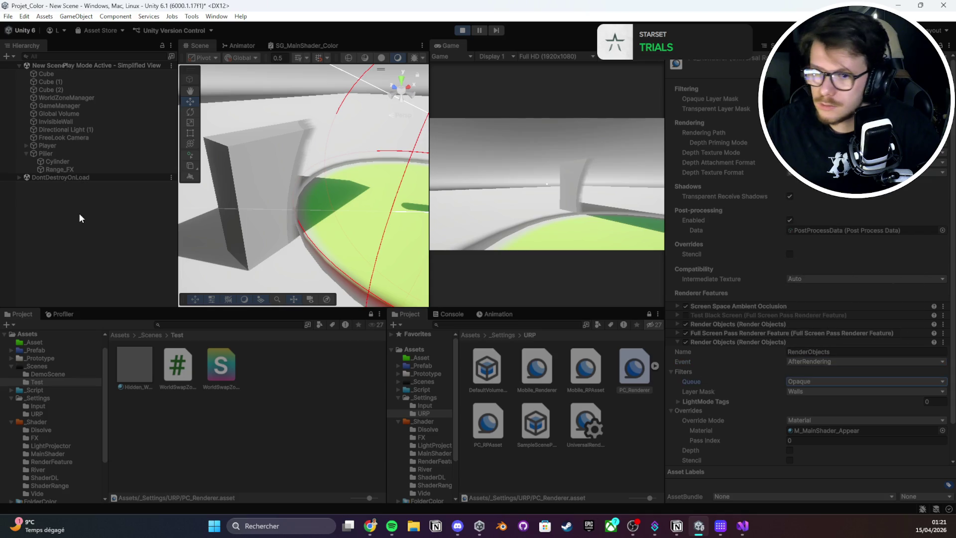
pyautogui.click(55, 122)
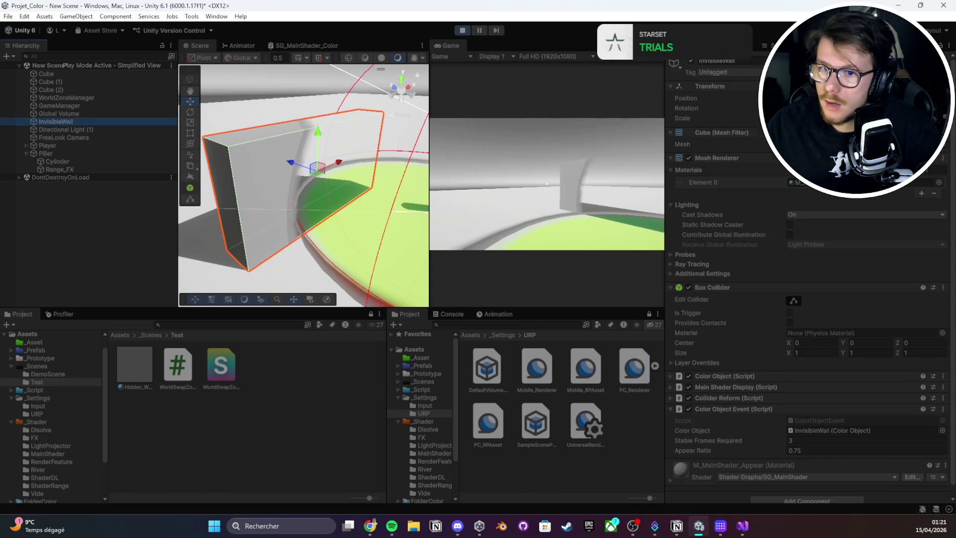
pyautogui.click(886, 72)
pyautogui.click(886, 72)
pyautogui.click(886, 72)
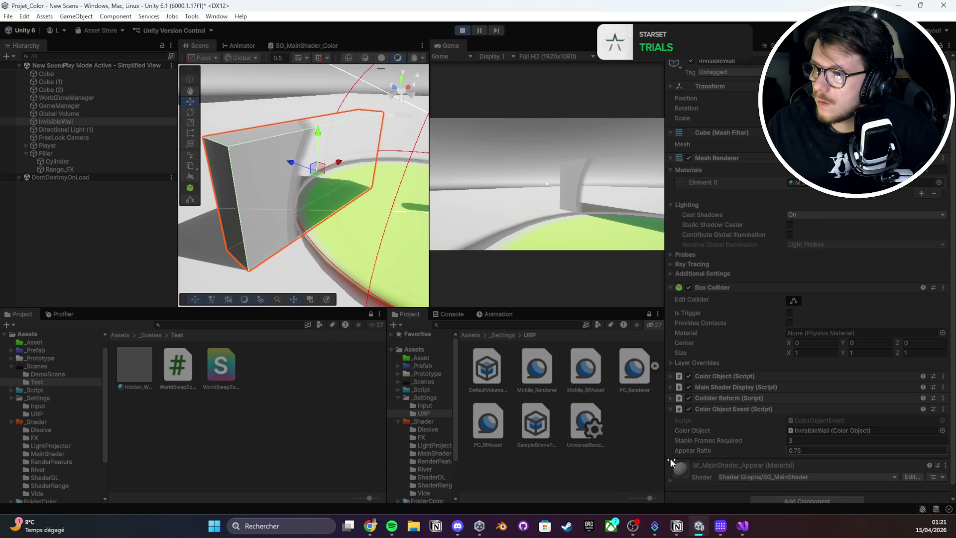
# - Compare the scene with Full Screen Pass on and off, leaving it disabled
pyautogui.click(628, 370)
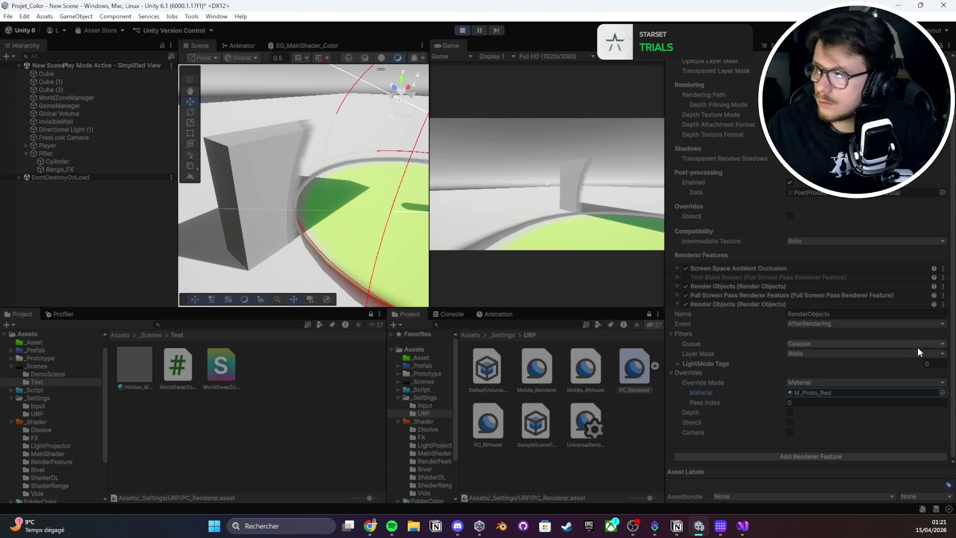
pyautogui.click(687, 295)
pyautogui.click(687, 295)
pyautogui.click(687, 295)
pyautogui.click(805, 353)
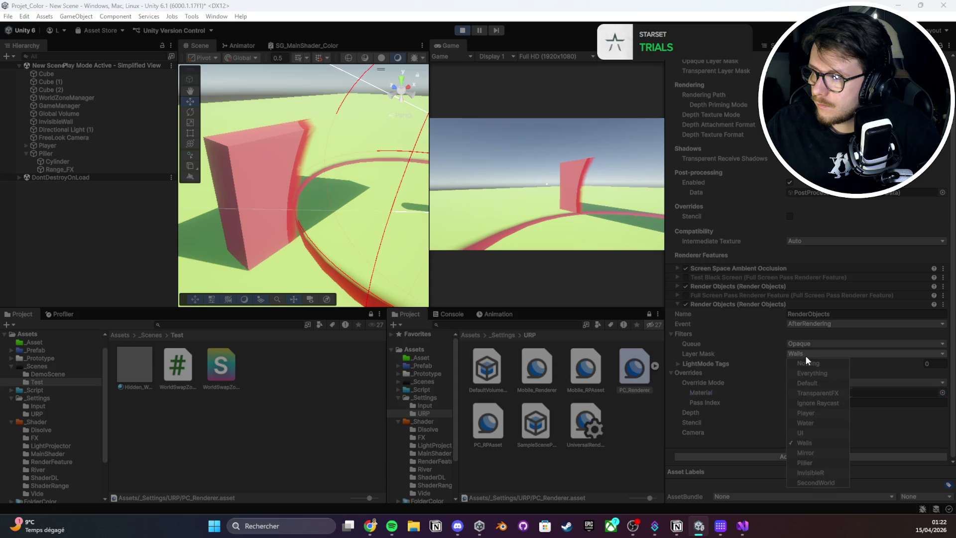
pyautogui.click(768, 364)
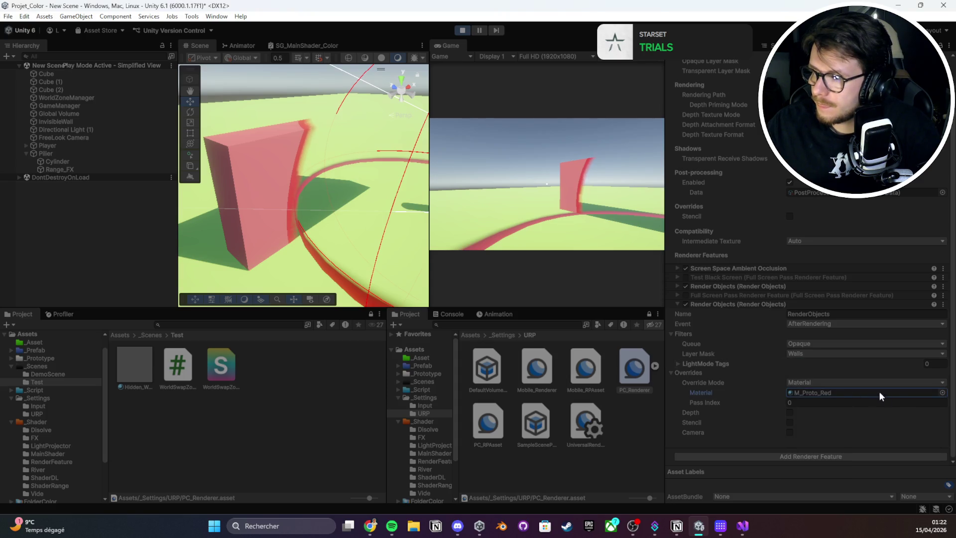
pyautogui.hotkey('ctrl', 'z')
pyautogui.hotkey('ctrl', 'z')
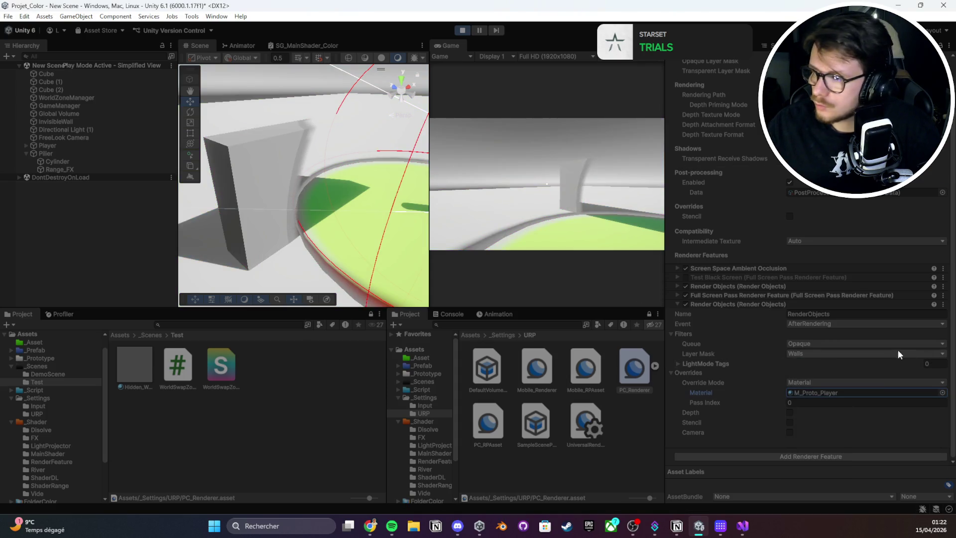
pyautogui.click(685, 295)
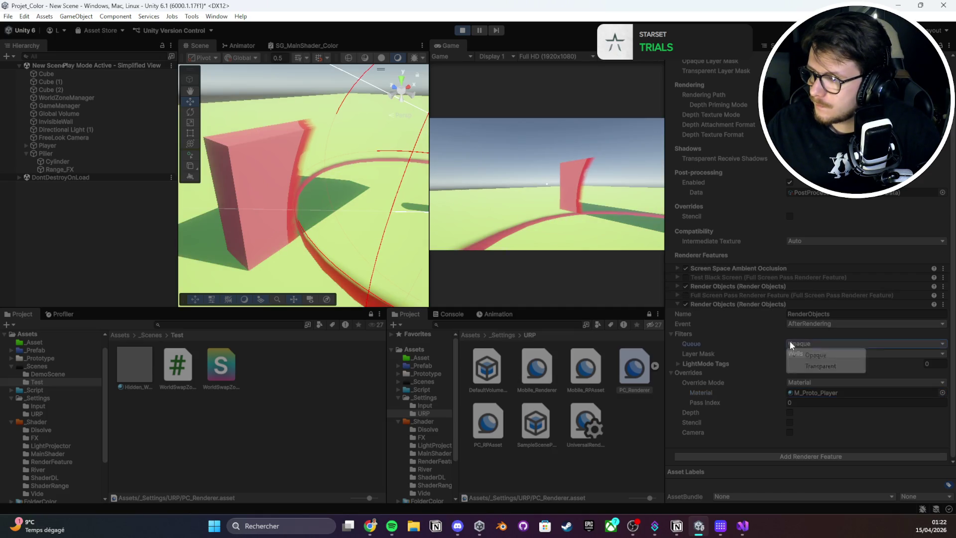
# - Set the pass event to AfterRenderingOpaques, trying stencil and camera (FOV 4) overrides, then save
pyautogui.click(807, 324)
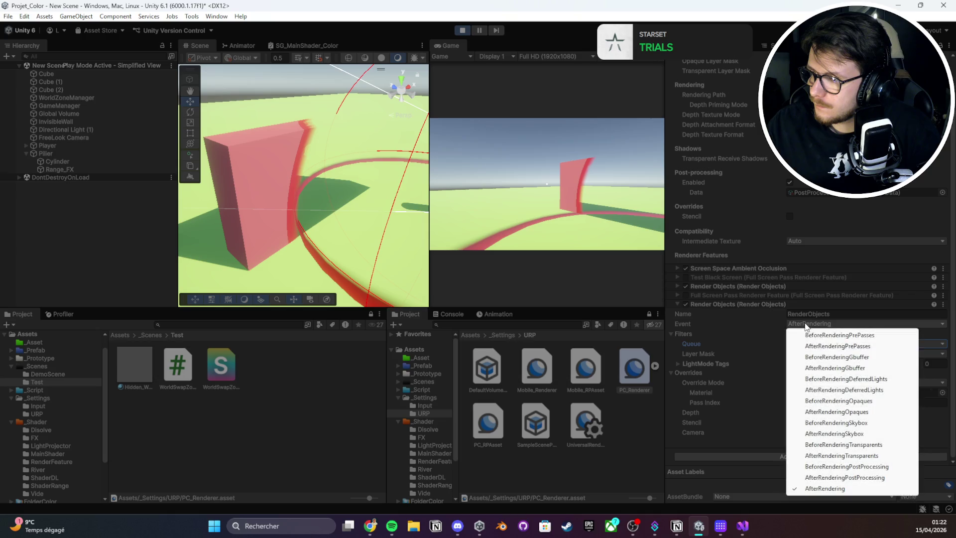
pyautogui.click(839, 411)
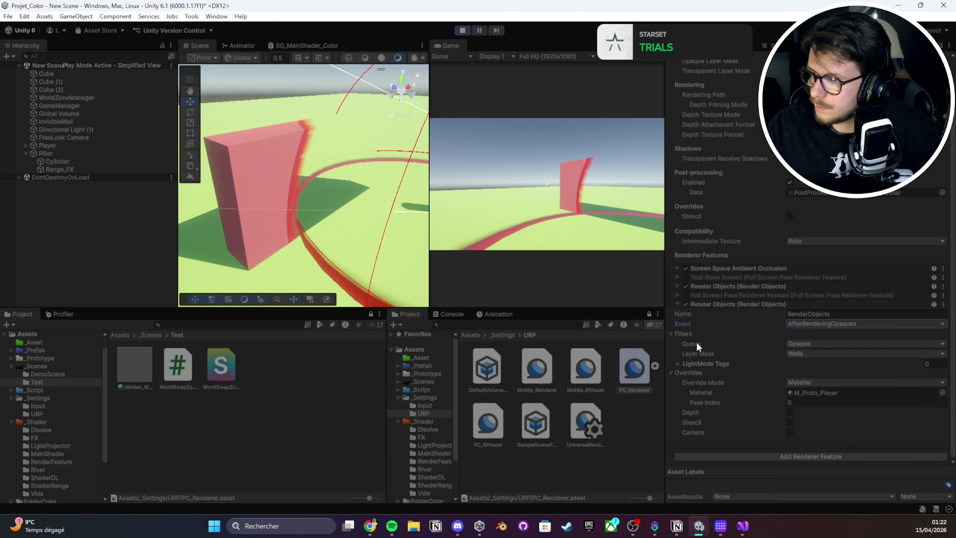
pyautogui.click(721, 364)
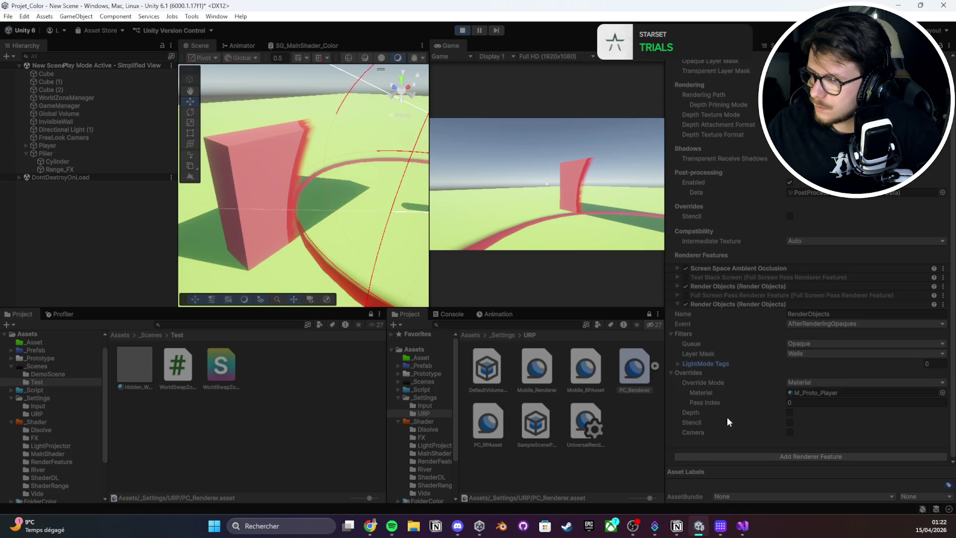
pyautogui.click(790, 422)
pyautogui.click(790, 422)
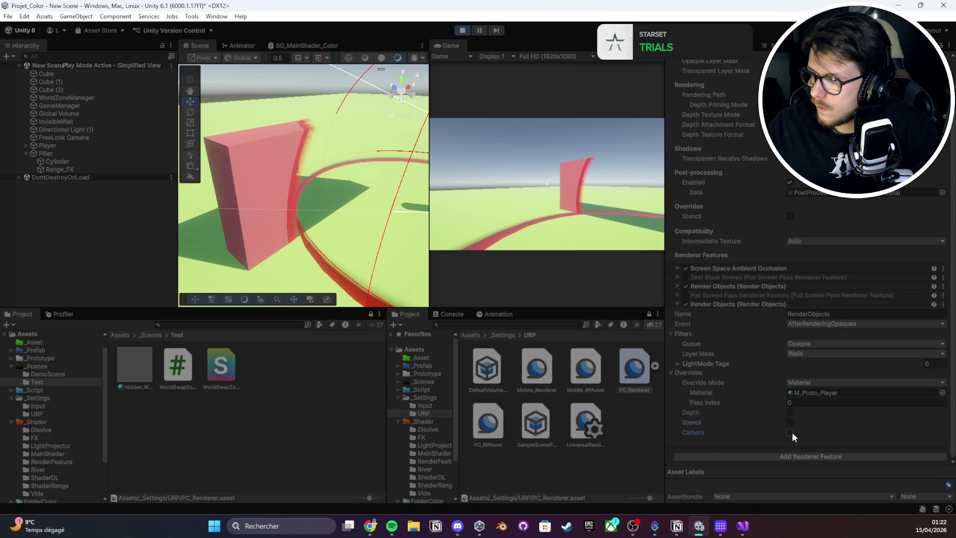
pyautogui.click(792, 431)
pyautogui.click(922, 441)
pyautogui.write('4')
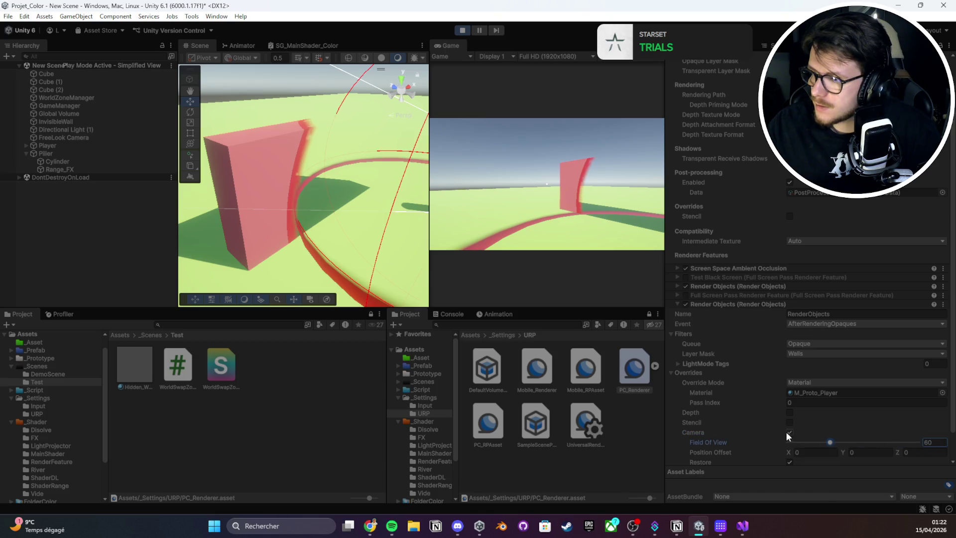
pyautogui.click(790, 432)
pyautogui.hotkey('ctrl', 's')
# - Make the pass render Everything with M_Proto_Orange as override material
pyautogui.click(814, 354)
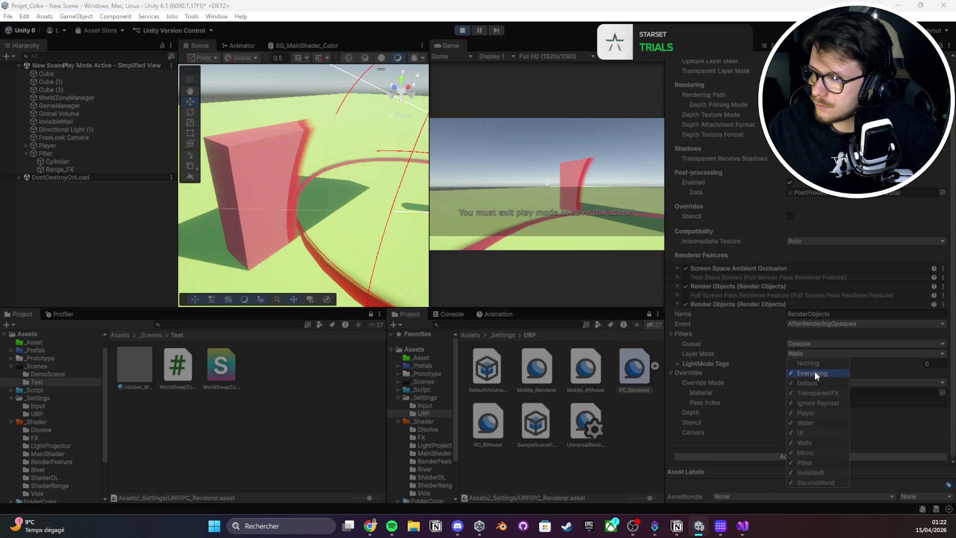
pyautogui.click(796, 373)
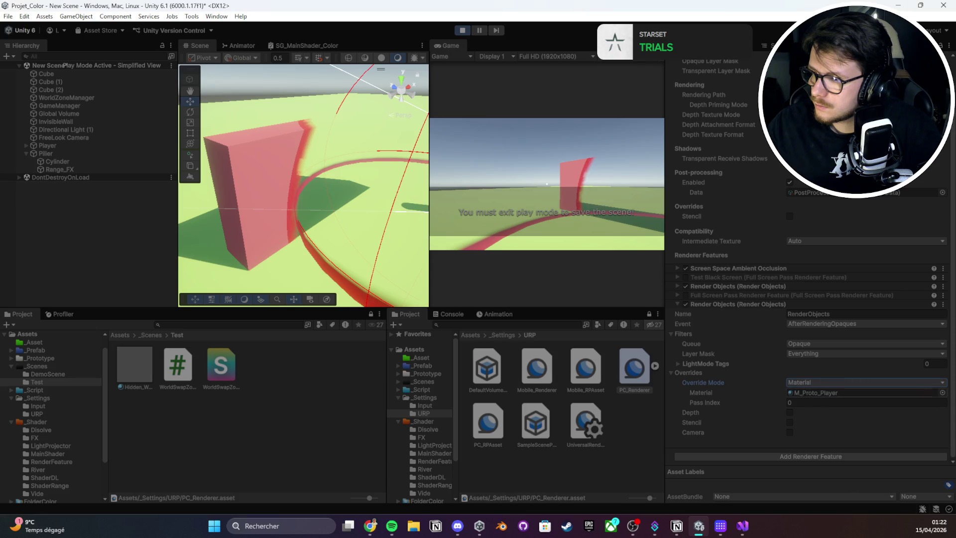
pyautogui.moveTo(806, 393); pyautogui.dragTo(847, 392)
pyautogui.moveTo(434, 220); pyautogui.dragTo(324, 204)
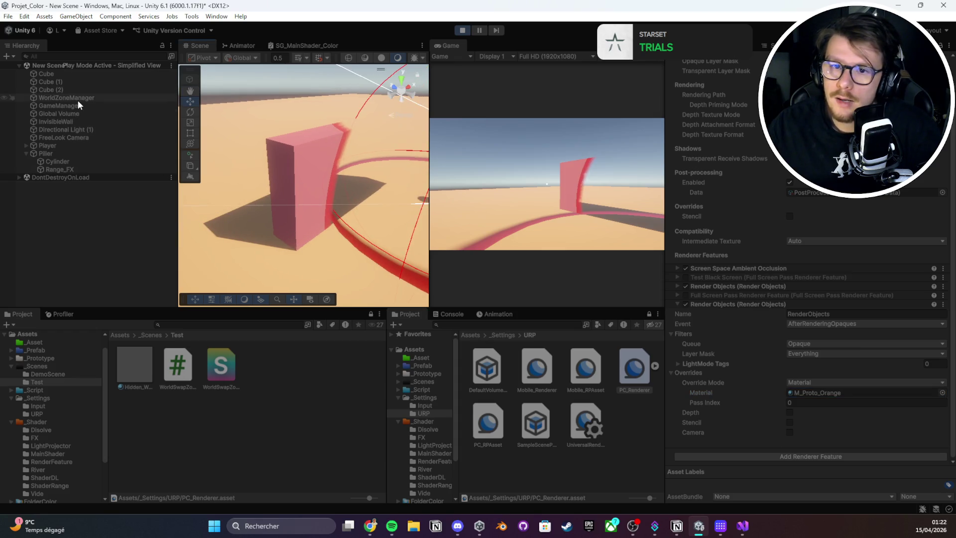
# - Clear the Render Objects pass's Layer Mask and inspect the InvisibleWall's material slot
pyautogui.click(76, 123)
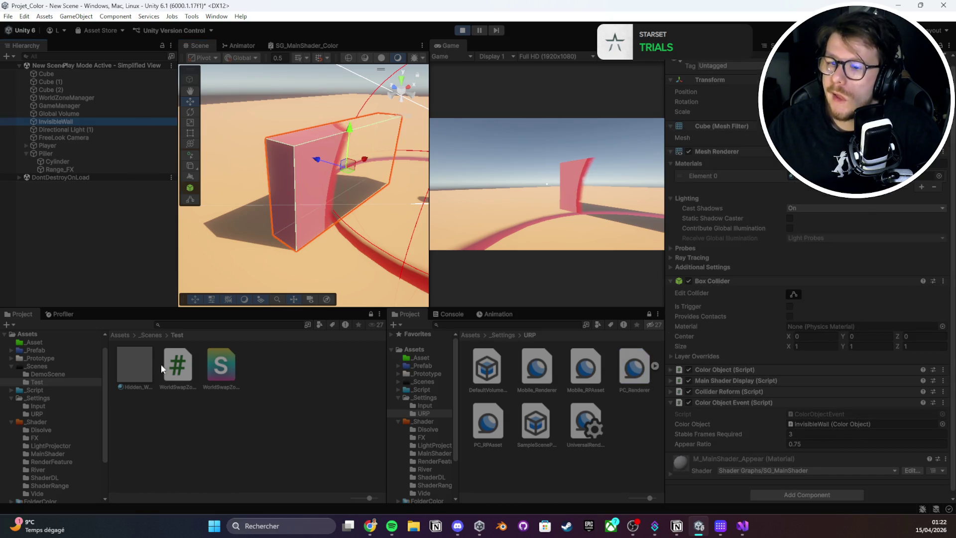
pyautogui.click(653, 367)
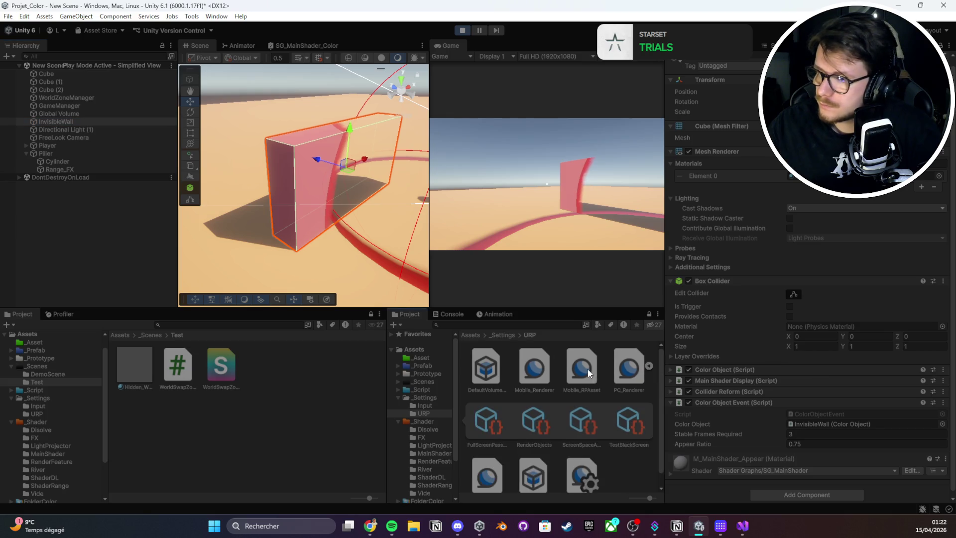
pyautogui.click(630, 371)
pyautogui.scroll(-2, 725, 348)
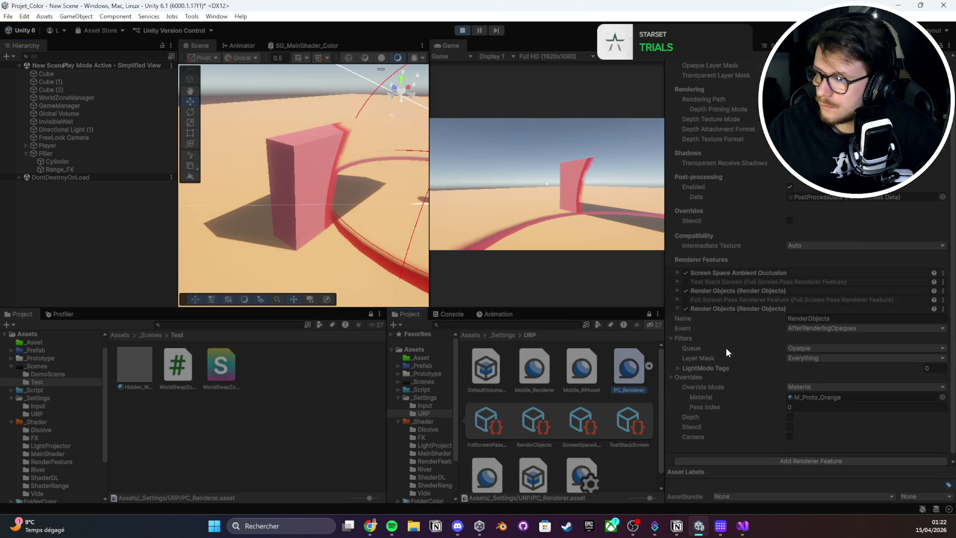
pyautogui.click(837, 352)
pyautogui.click(824, 365)
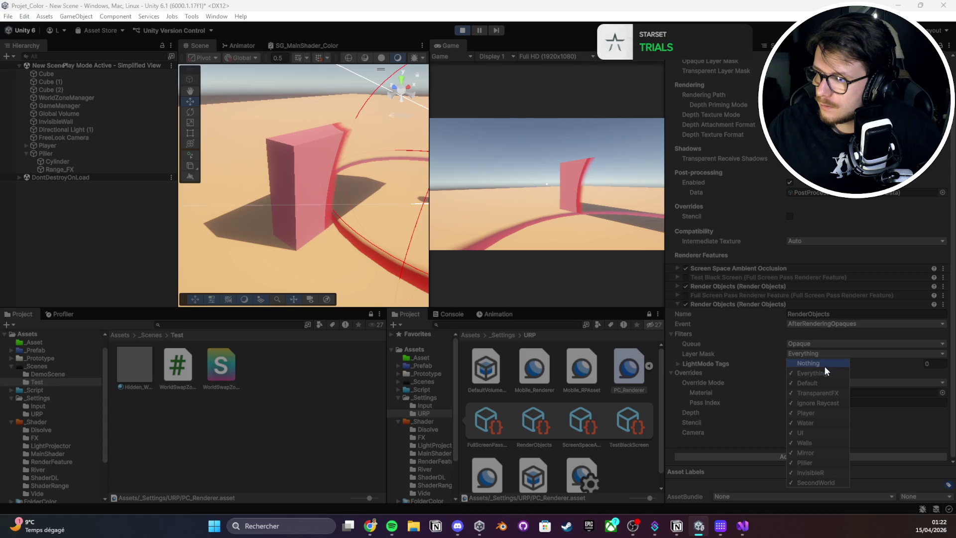
pyautogui.click(811, 440)
pyautogui.click(341, 158)
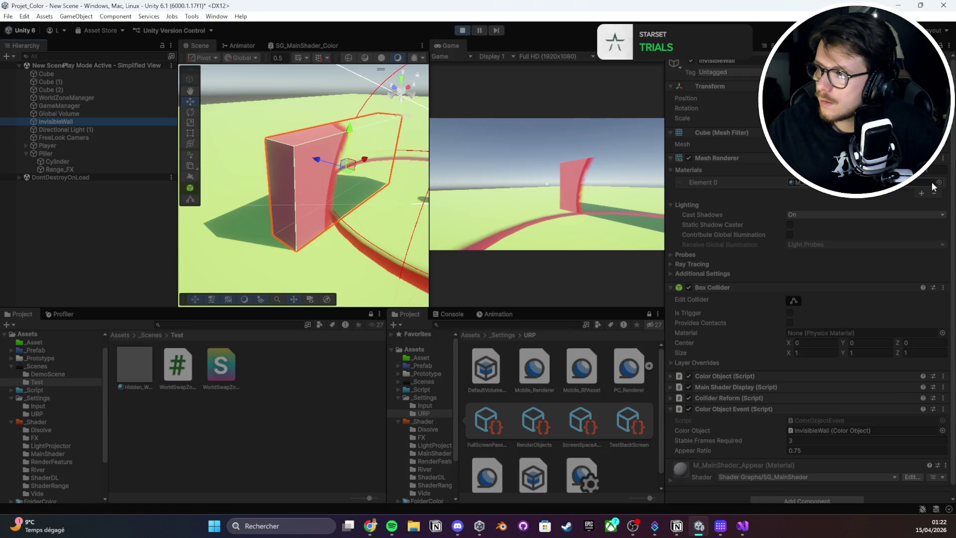
pyautogui.click(871, 182)
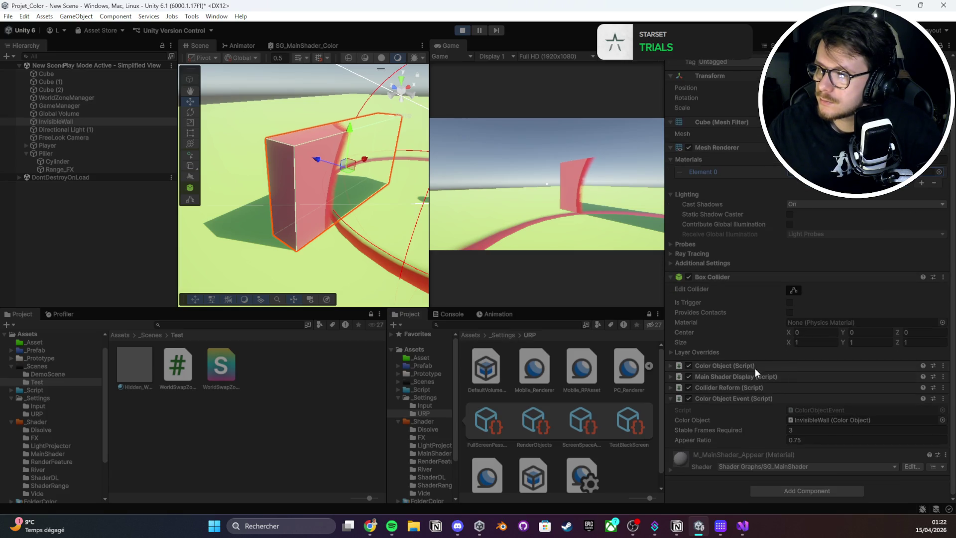
# - Re-enable Full Screen Pass and remove the lower Render Objects feature
pyautogui.click(642, 371)
pyautogui.click(685, 324)
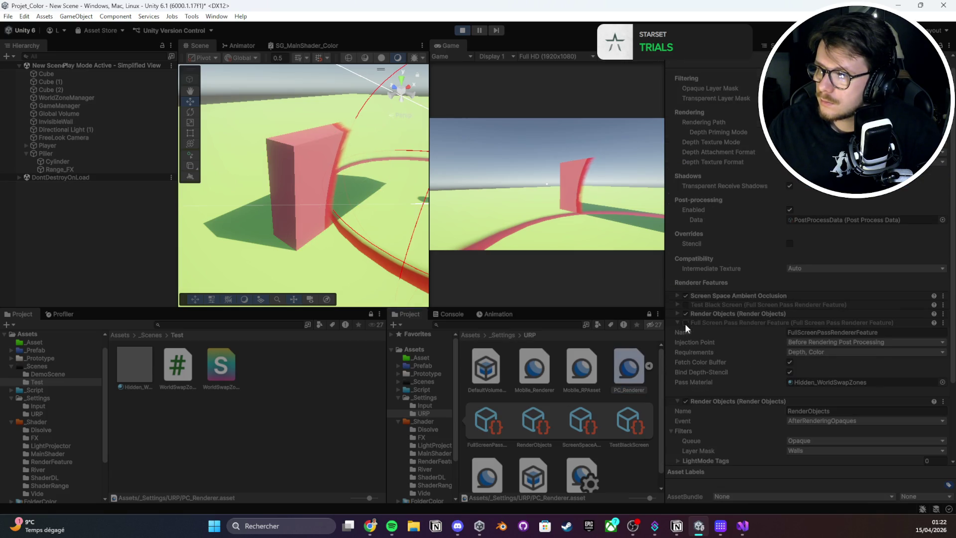
pyautogui.click(685, 322)
pyautogui.click(686, 402)
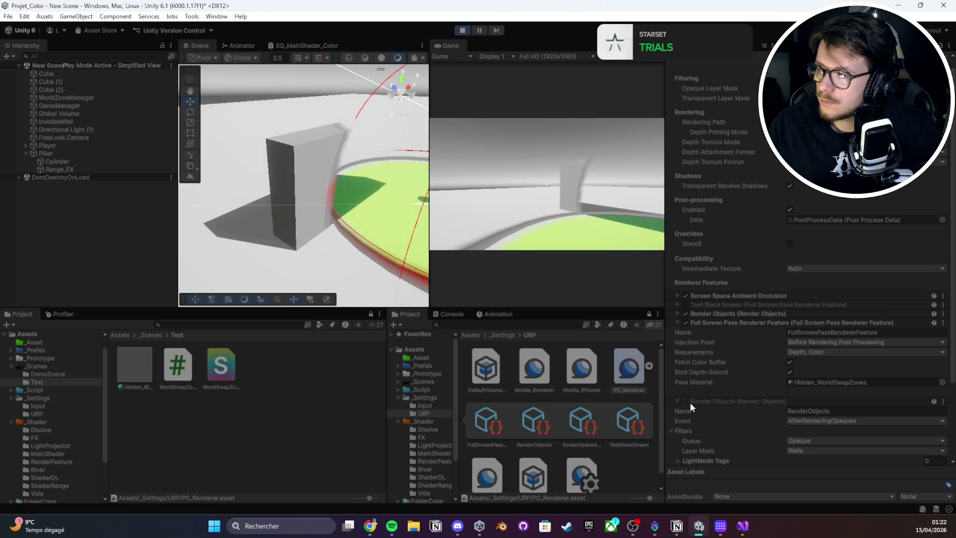
pyautogui.rightClick(707, 405)
pyautogui.click(727, 442)
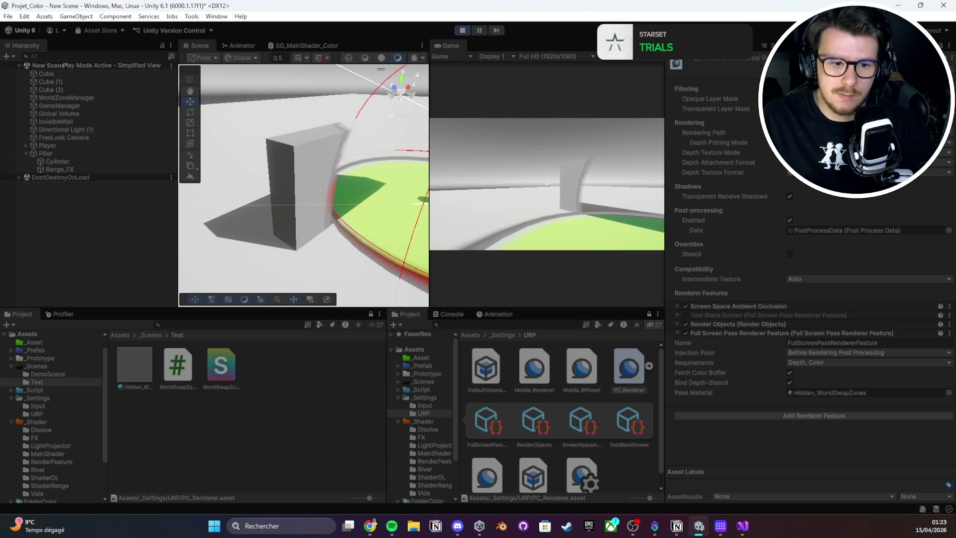
pyautogui.hotkey('alt', 'Tab')
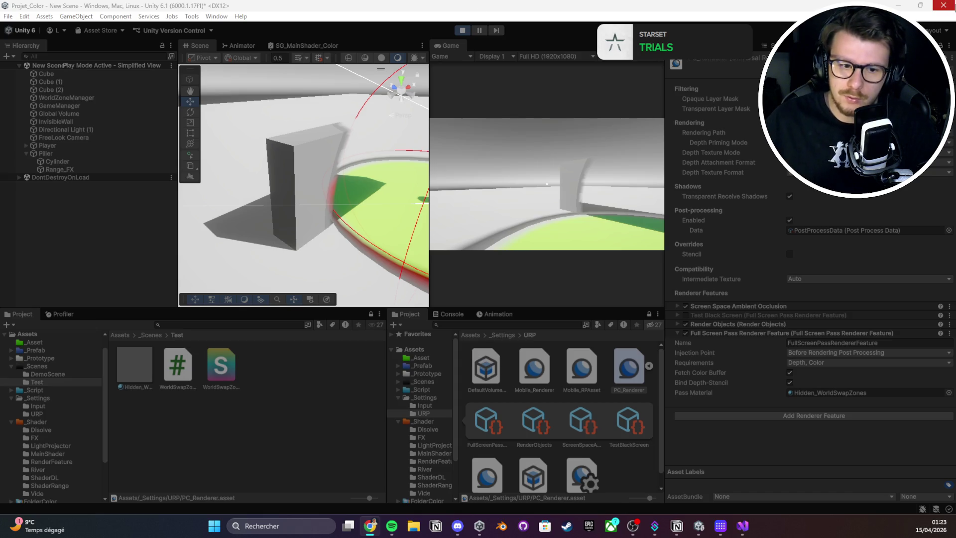
# - Move the Render Objects feature below the Full Screen Pass feature
pyautogui.click(718, 332)
pyautogui.click(722, 324)
pyautogui.click(723, 325)
pyautogui.click(697, 324)
pyautogui.click(704, 324)
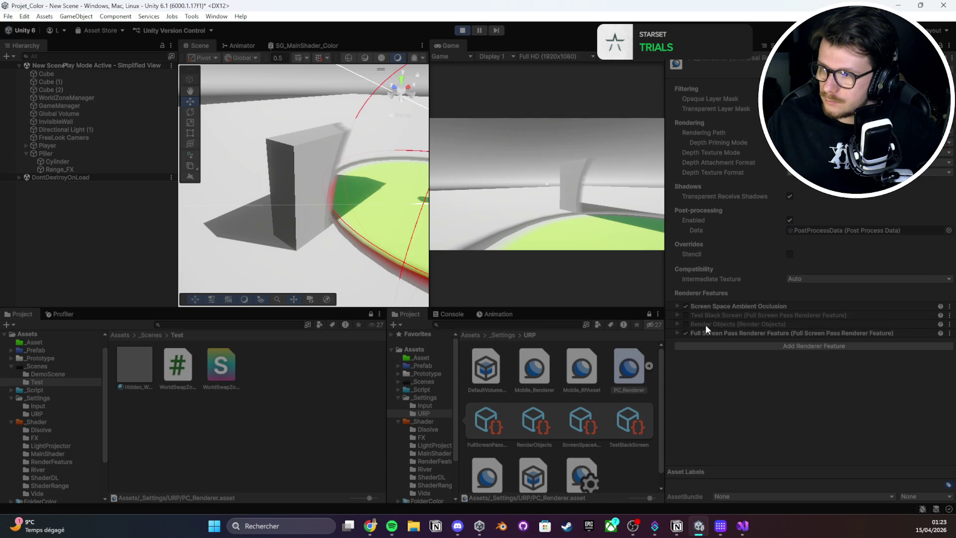
pyautogui.click(705, 323)
pyautogui.click(692, 325)
pyautogui.click(687, 323)
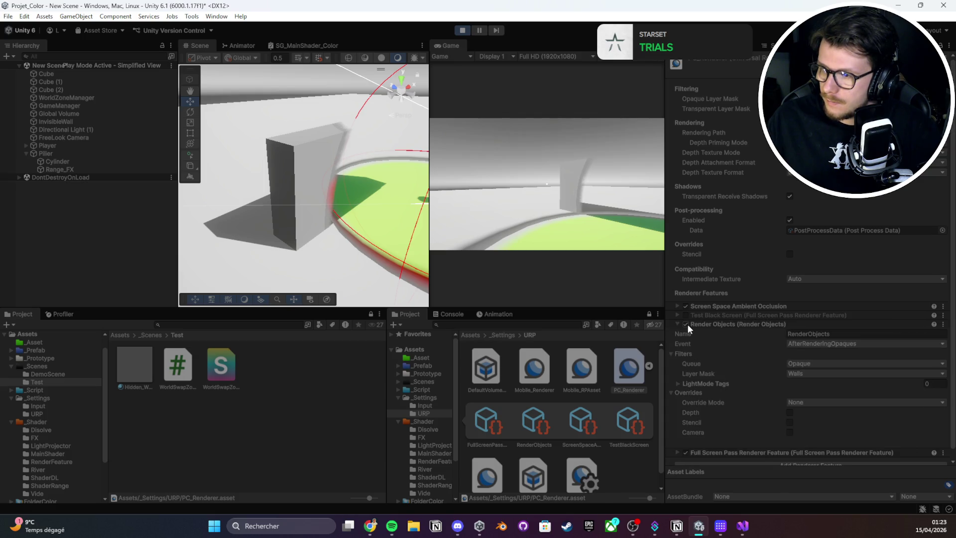
pyautogui.click(685, 325)
pyautogui.click(715, 324)
pyautogui.click(681, 324)
pyautogui.click(949, 324)
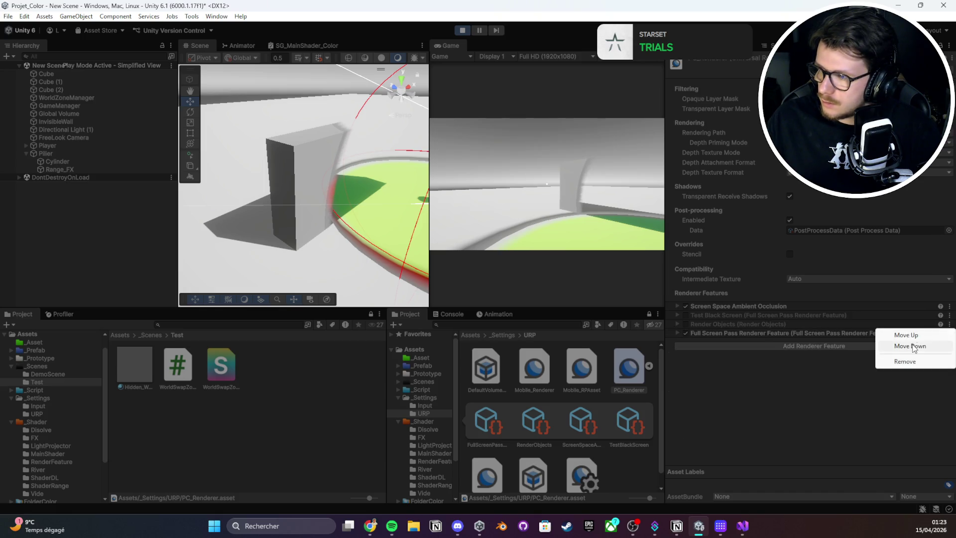
pyautogui.click(910, 345)
# - Enable the Render Objects pass, keep its Walls layer mask, and save
pyautogui.click(686, 334)
pyautogui.click(683, 330)
pyautogui.click(685, 333)
pyautogui.click(694, 334)
pyautogui.scroll(-1, 784, 381)
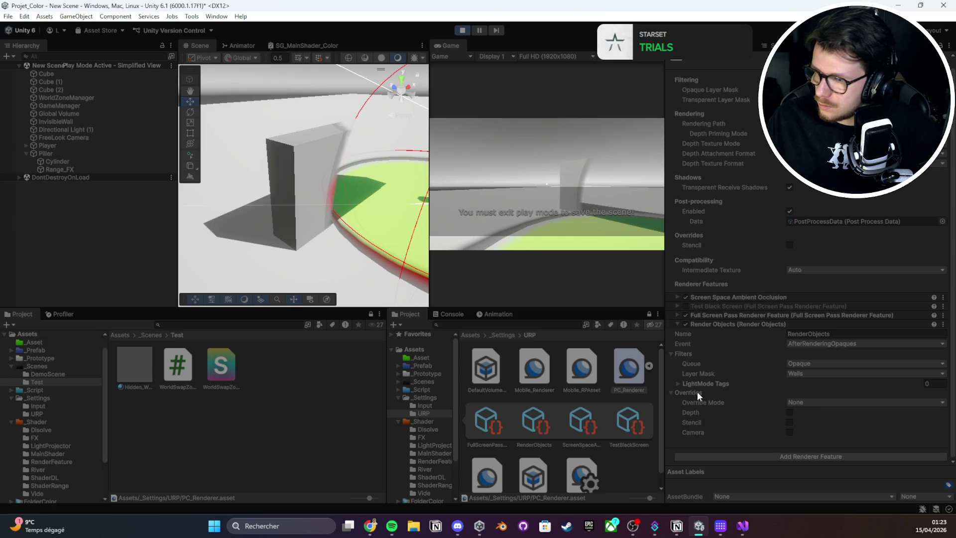
pyautogui.click(703, 397)
pyautogui.click(800, 381)
pyautogui.click(710, 374)
pyautogui.hotkey('ctrl', 's')
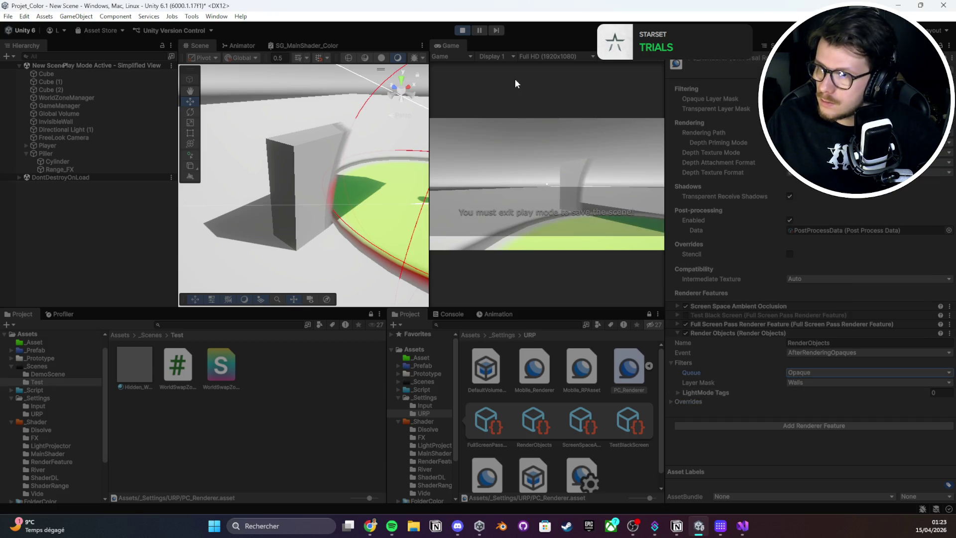
# - Confirm the InvisibleWall's layer and return to the PC_Renderer settings
pyautogui.click(70, 122)
pyautogui.click(876, 73)
pyautogui.click(891, 193)
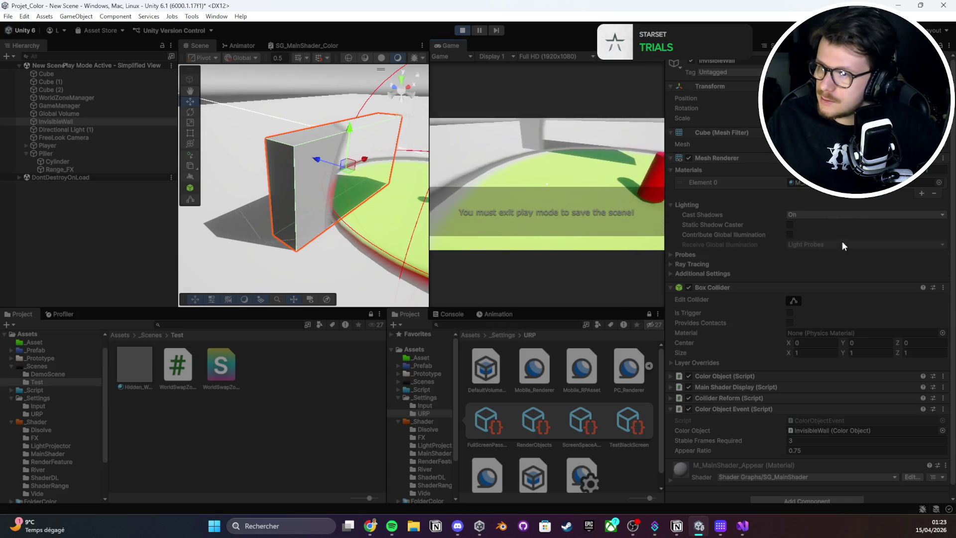
pyautogui.click(629, 370)
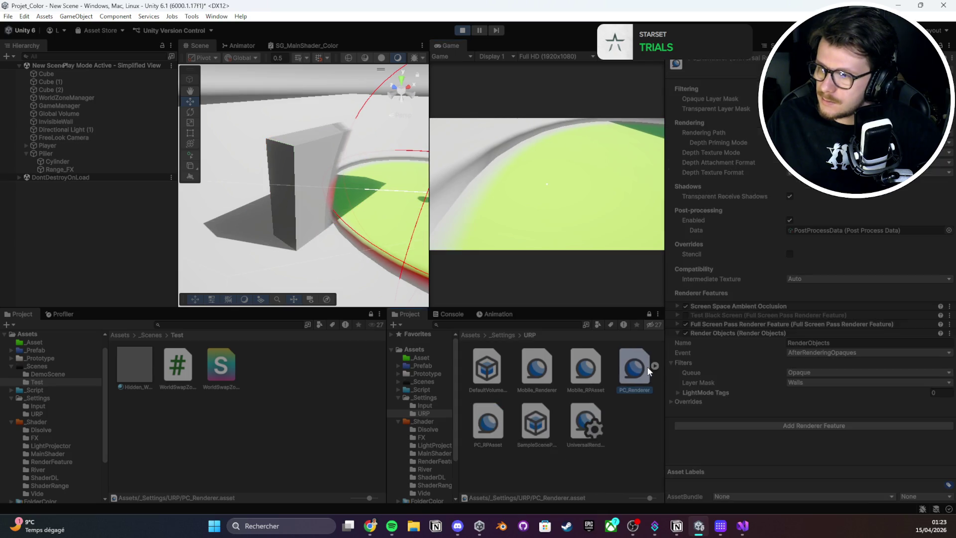
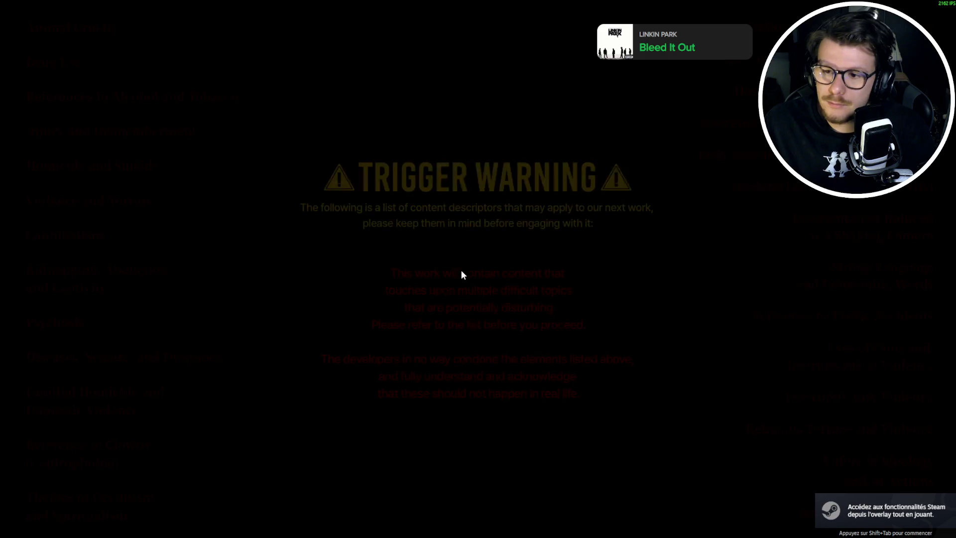
# - Skip the trigger warning and start the game from the title screen
pyautogui.click(456, 273)
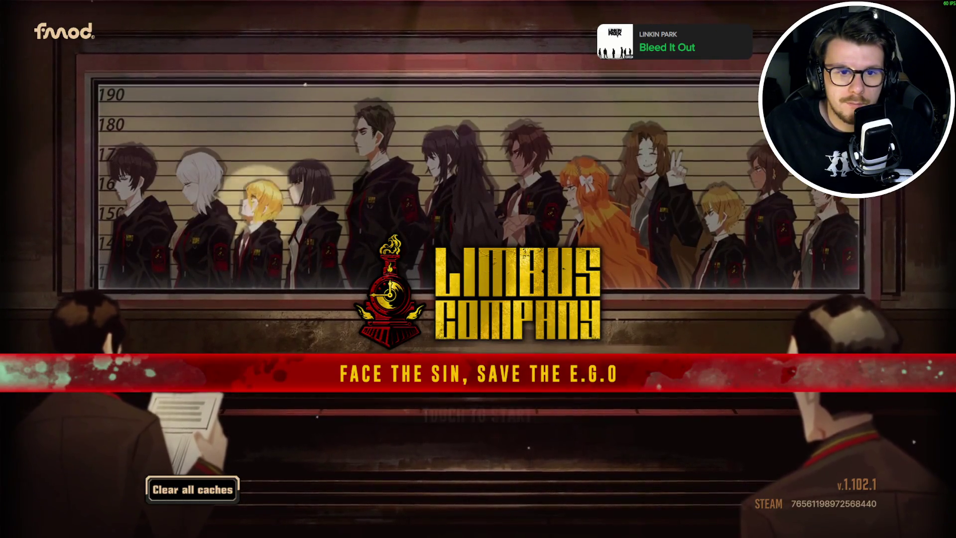
pyautogui.press('Return')
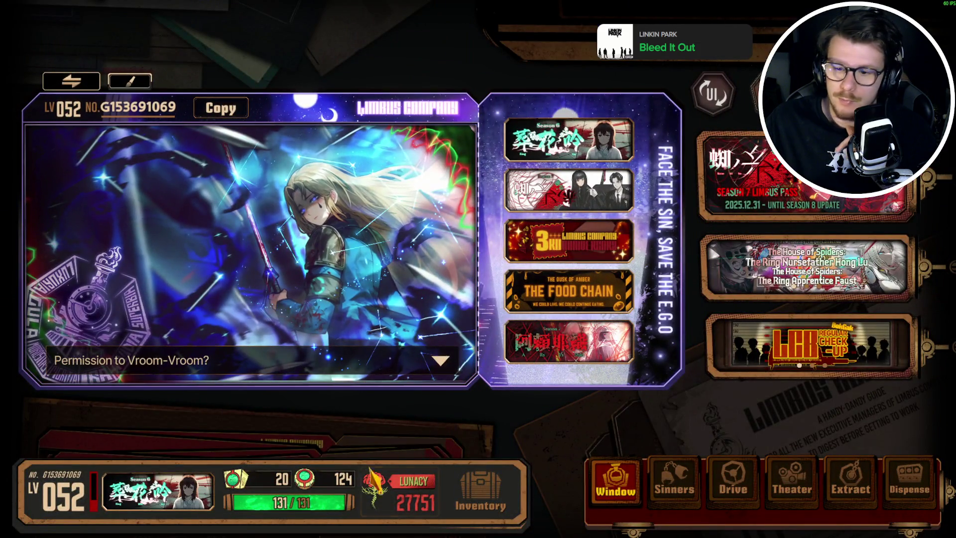
# - Refill Enkephalin by assembling 6 modules and recharging 131 Enkephalin with Lunacy
pyautogui.click(288, 501)
pyautogui.click(601, 246)
pyautogui.click(530, 405)
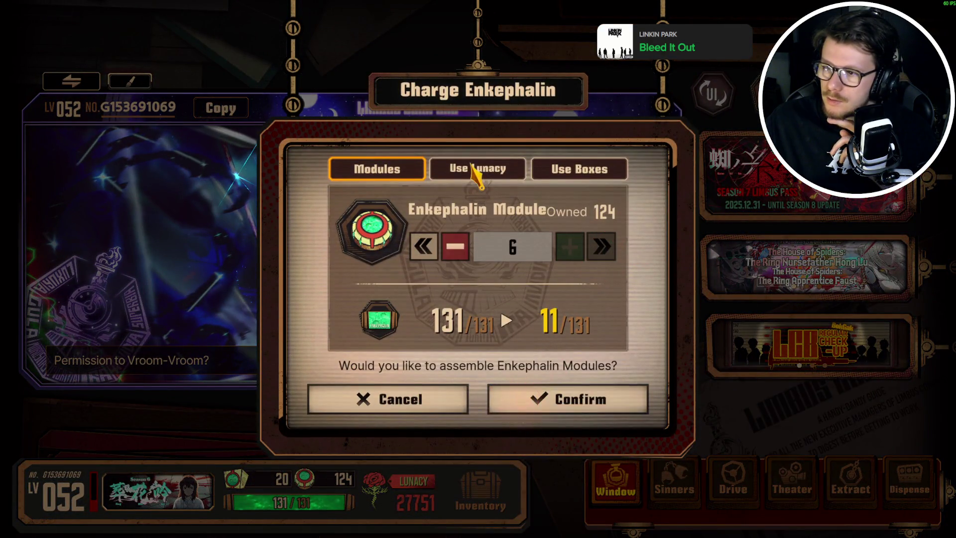
pyautogui.click(477, 169)
pyautogui.click(531, 400)
# - Assemble the maximum 7 modules, close the charge dialog, and quit the game from settings
pyautogui.click(384, 168)
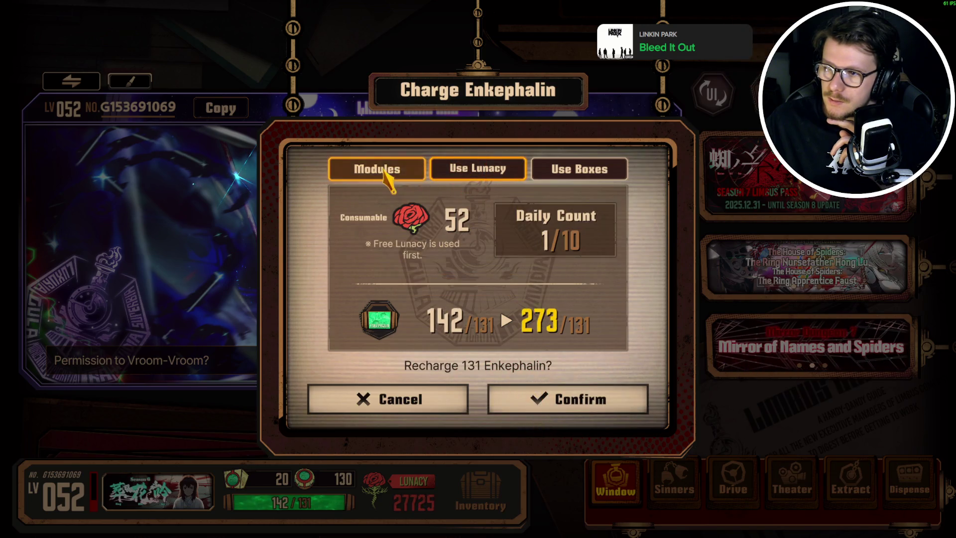
pyautogui.click(601, 247)
pyautogui.click(545, 398)
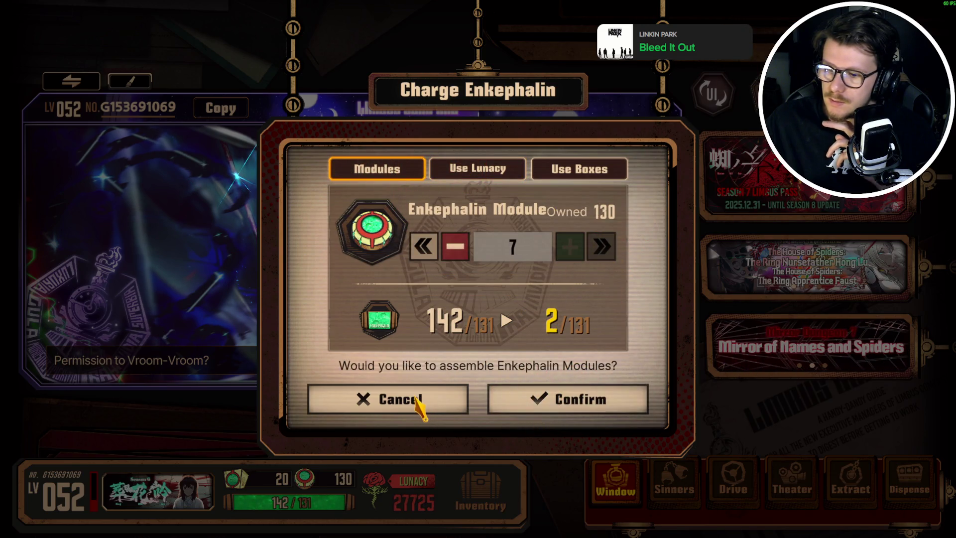
pyautogui.click(418, 397)
pyautogui.press('Escape')
pyautogui.click(466, 351)
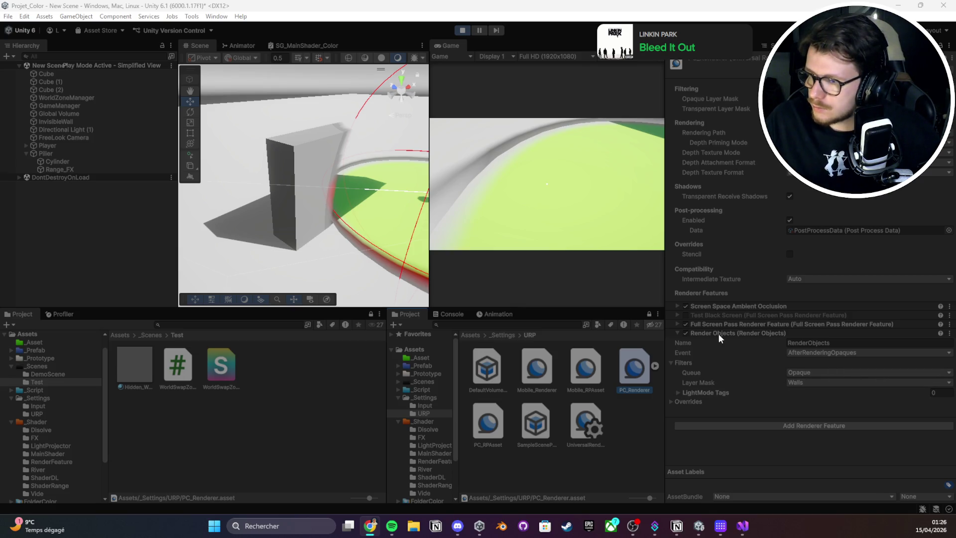
# - Set the Render Objects event to AfterRenderingPostProcessing
pyautogui.click(847, 353)
pyautogui.click(836, 350)
pyautogui.click(824, 353)
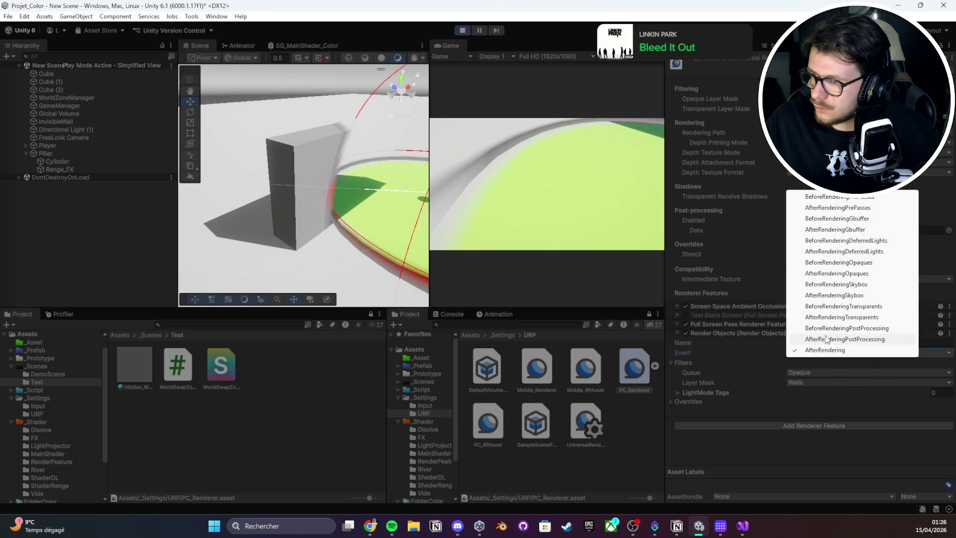
pyautogui.click(825, 339)
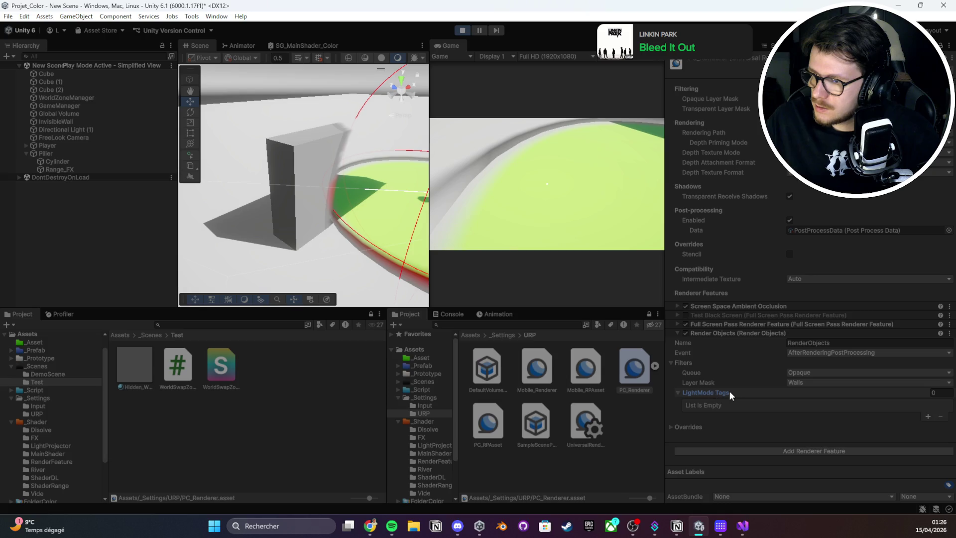
# - Switch the override mode to Material, using M_Proto_Player as the override material
pyautogui.click(724, 401)
pyautogui.click(854, 402)
pyautogui.click(819, 424)
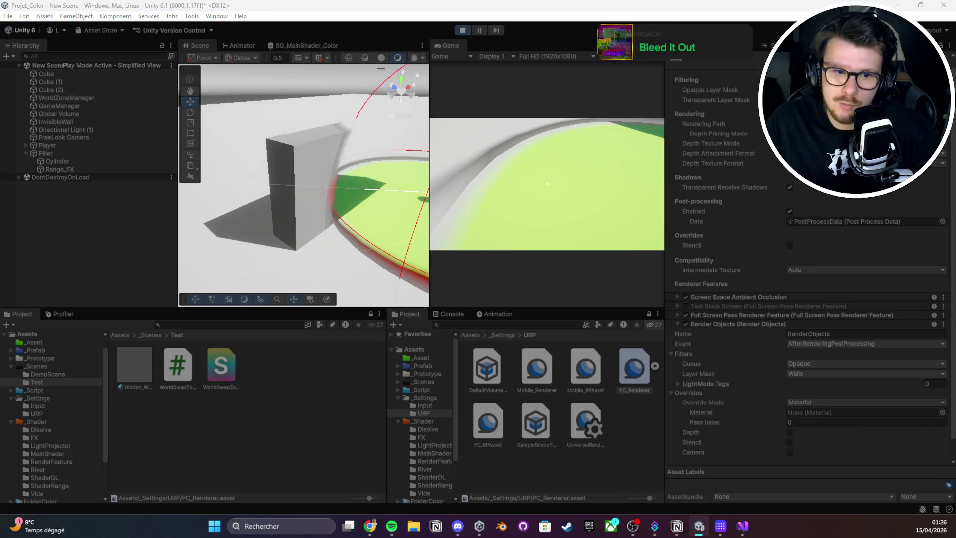
pyautogui.hotkey('ctrl', 's')
# - Create test cube Cube (3) on the filtered layer and frame it to see it turn green
pyautogui.rightClick(59, 223)
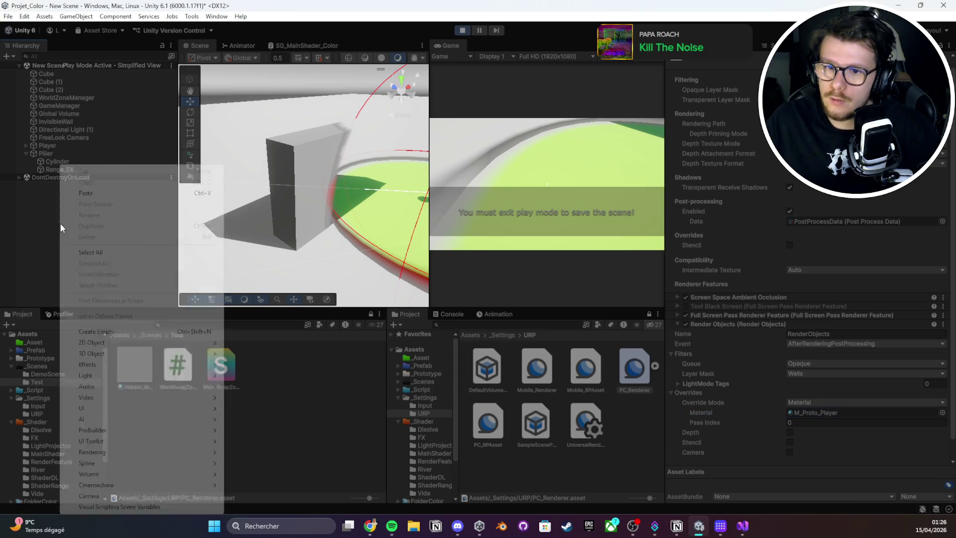
pyautogui.moveTo(108, 351)
pyautogui.click(246, 353)
pyautogui.press('Return')
pyautogui.click(886, 72)
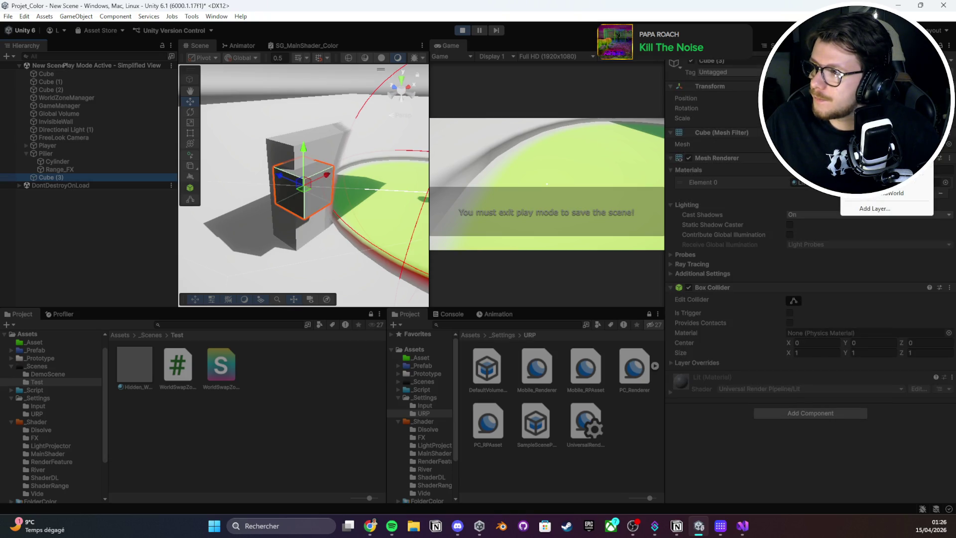
pyautogui.click(313, 194)
pyautogui.moveTo(324, 248); pyautogui.dragTo(181, 263)
pyautogui.press('f')
pyautogui.moveTo(314, 204); pyautogui.dragTo(289, 197)
# - In PC_Renderer, leave the layer mask unchanged and set Override Mode back to None
pyautogui.click(635, 371)
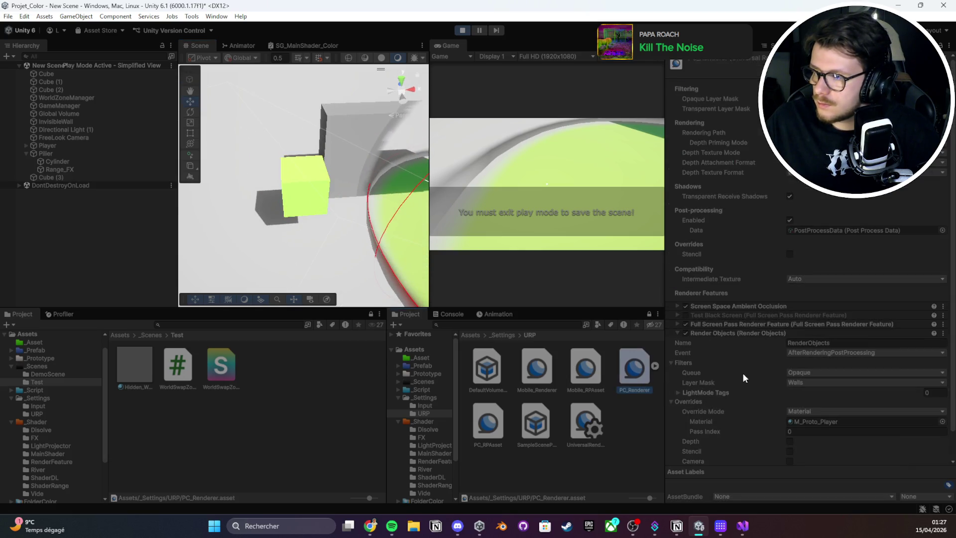
pyautogui.click(809, 382)
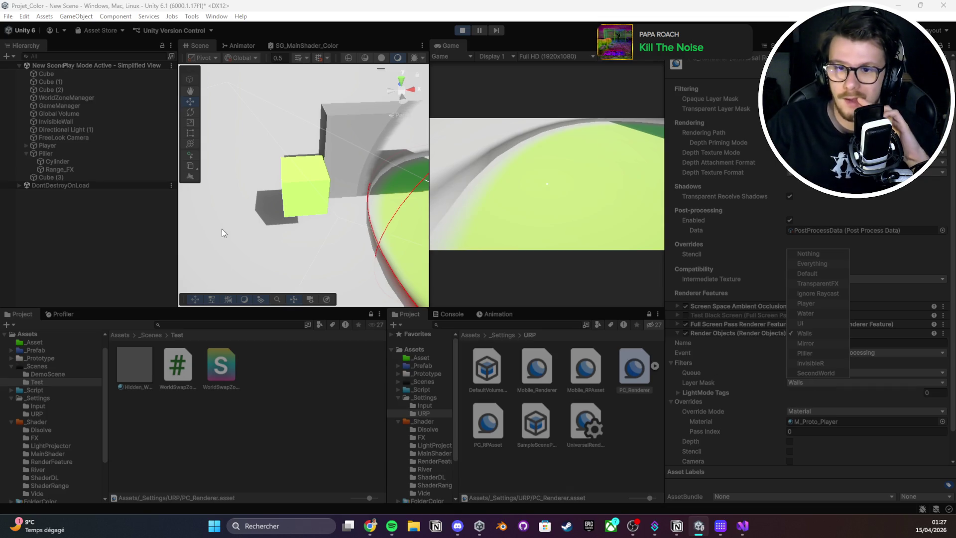
pyautogui.click(845, 411)
pyautogui.click(802, 421)
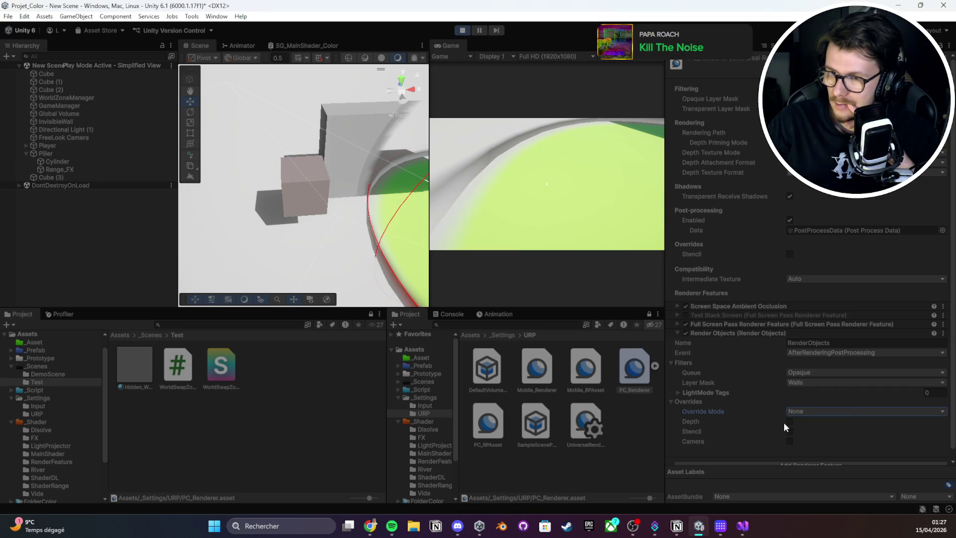
# - Delete the test cube Cube (3) from the scene
pyautogui.click(90, 178)
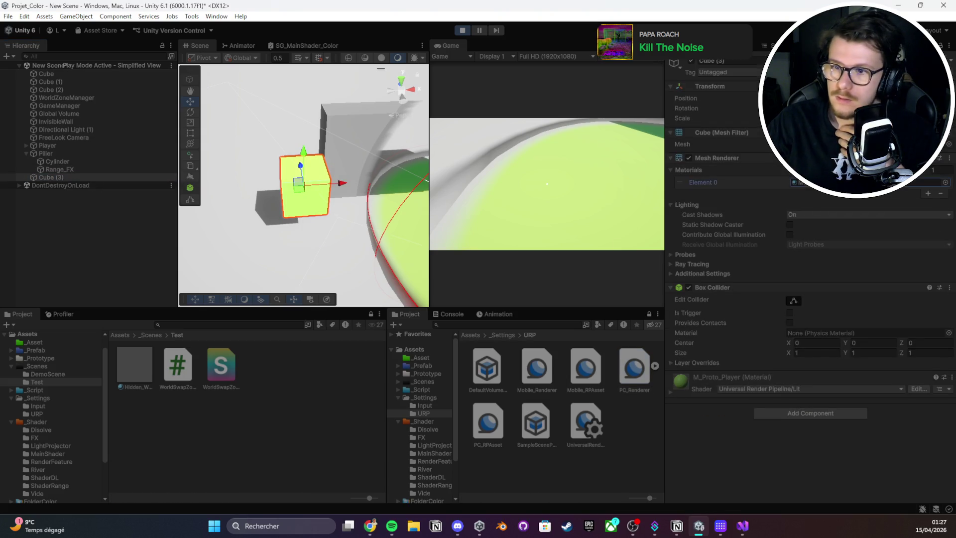
pyautogui.scroll(-5, 345, 155)
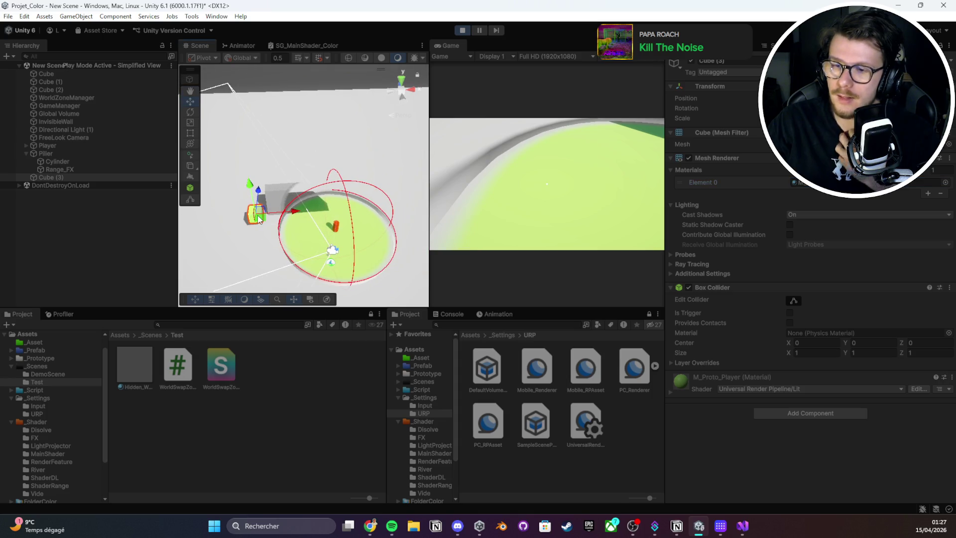
pyautogui.press('Delete')
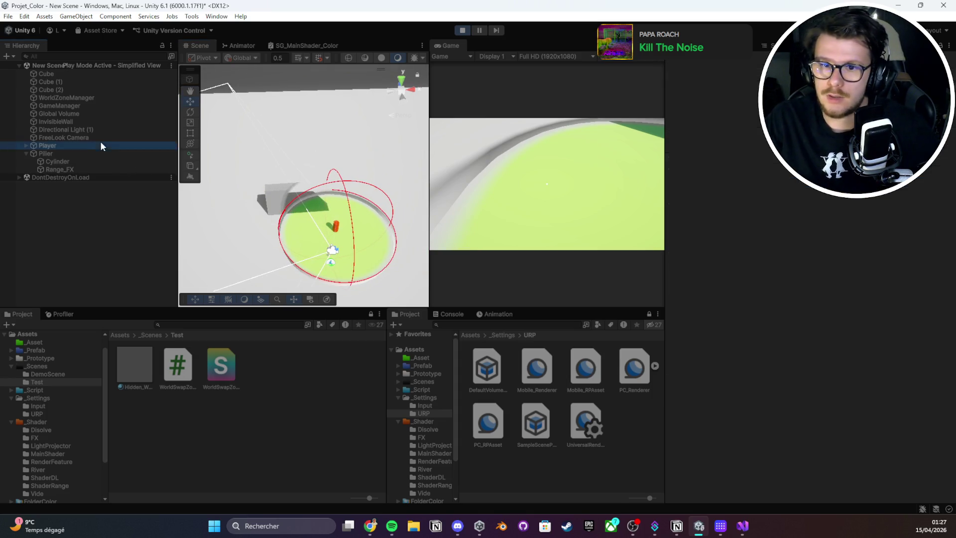
# - Select and frame InvisibleWall, collapse Color Object Event and expand the M_MainShader_Color material
pyautogui.click(100, 140)
pyautogui.press('Up')
pyautogui.hotkey('ctrl', 's')
pyautogui.press('Up')
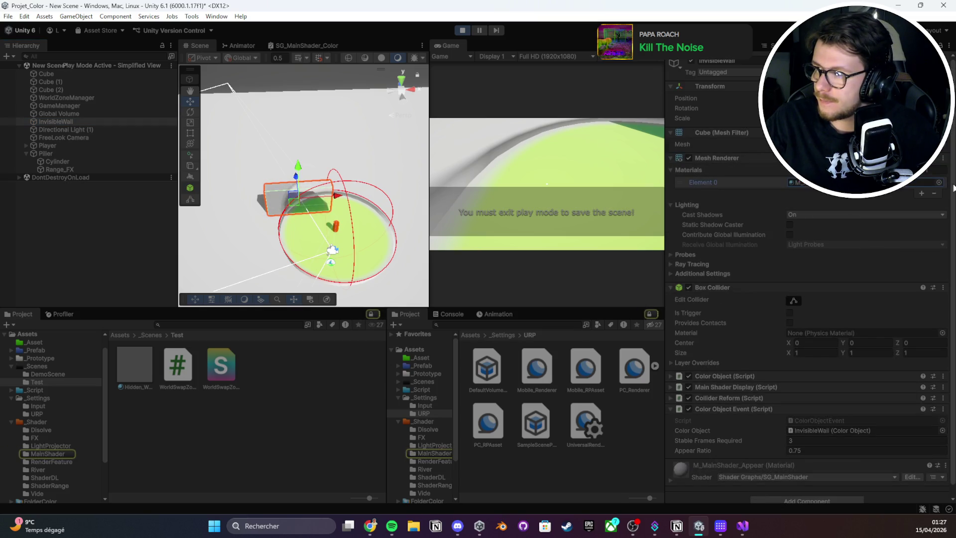
pyautogui.press('f')
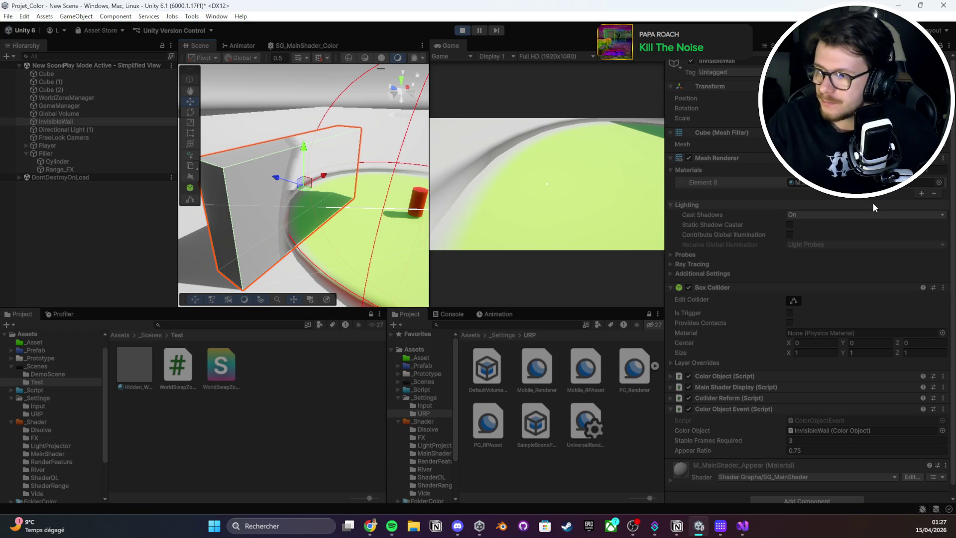
pyautogui.click(739, 411)
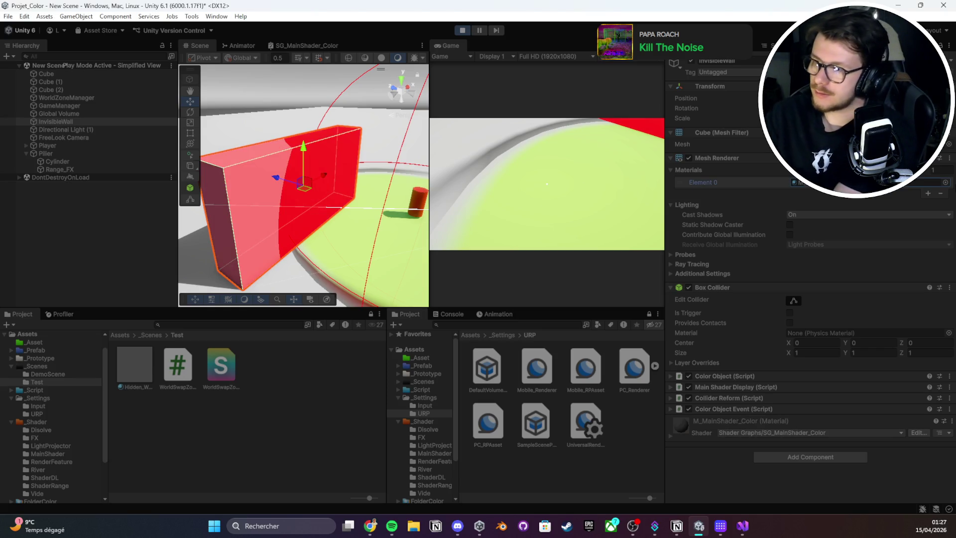
pyautogui.click(715, 422)
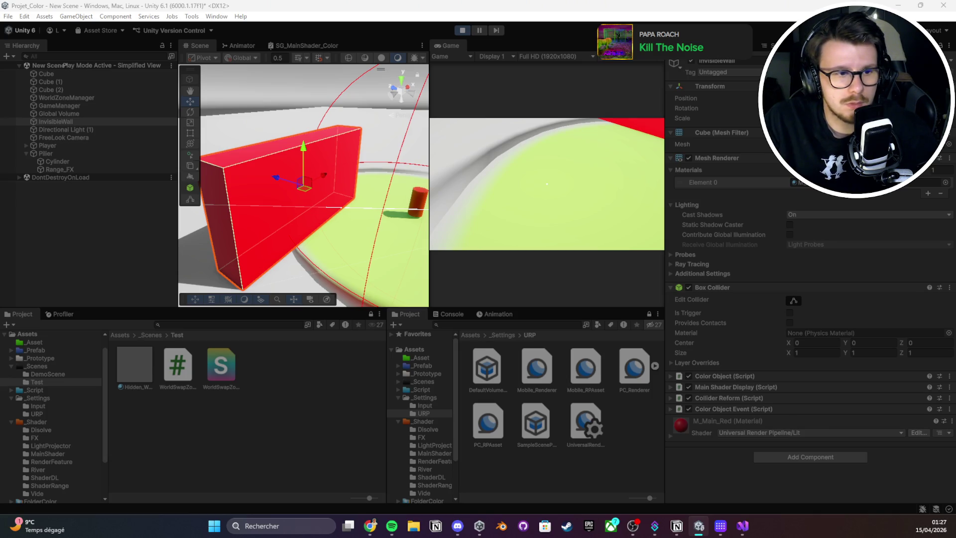
# - Expand M_MainShader_Appear and the Color Object, Main Shader Display, Collider Reform and Color Object Event components
pyautogui.scroll(-9, 722, 339)
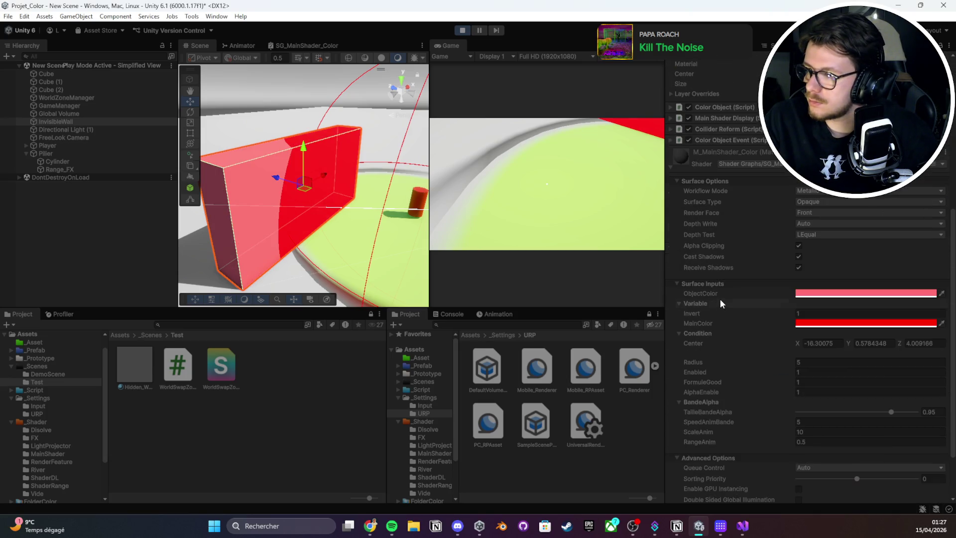
pyautogui.scroll(1, 719, 300)
pyautogui.scroll(9, 762, 210)
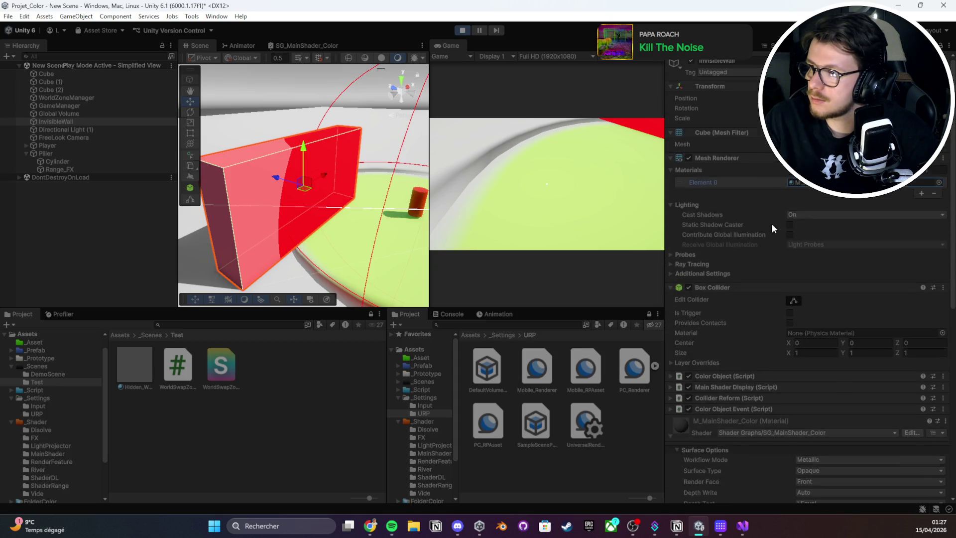
pyautogui.click(687, 430)
pyautogui.scroll(-10, 704, 417)
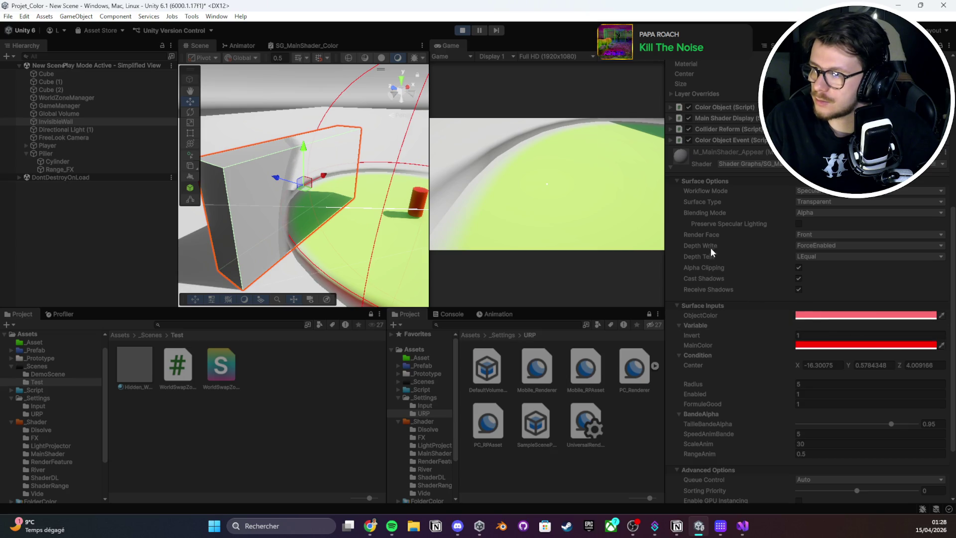
pyautogui.scroll(2, 707, 250)
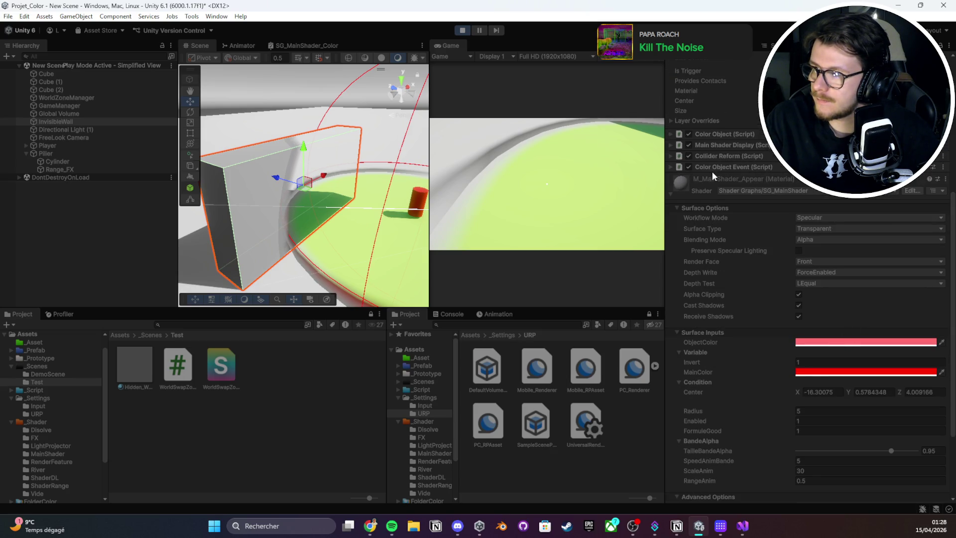
pyautogui.click(723, 164)
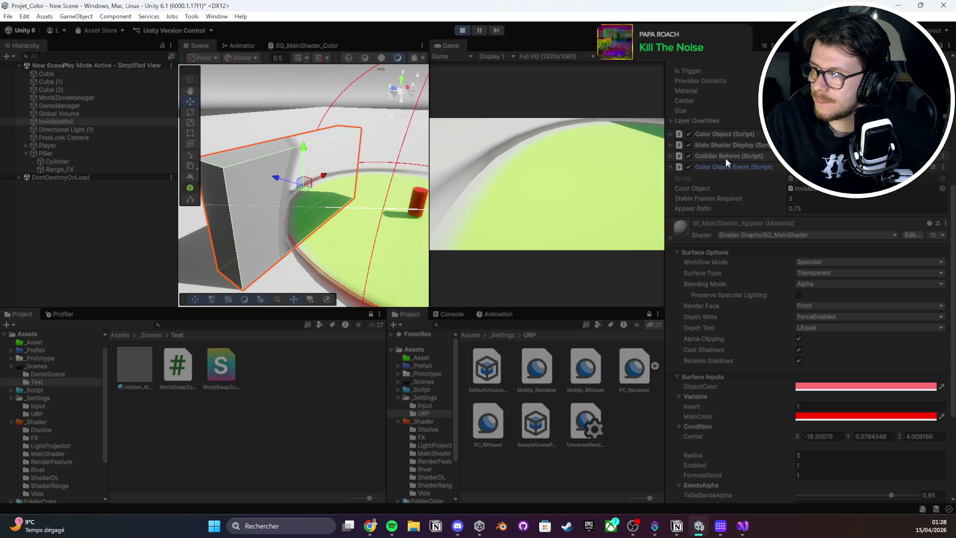
pyautogui.click(725, 156)
pyautogui.click(728, 145)
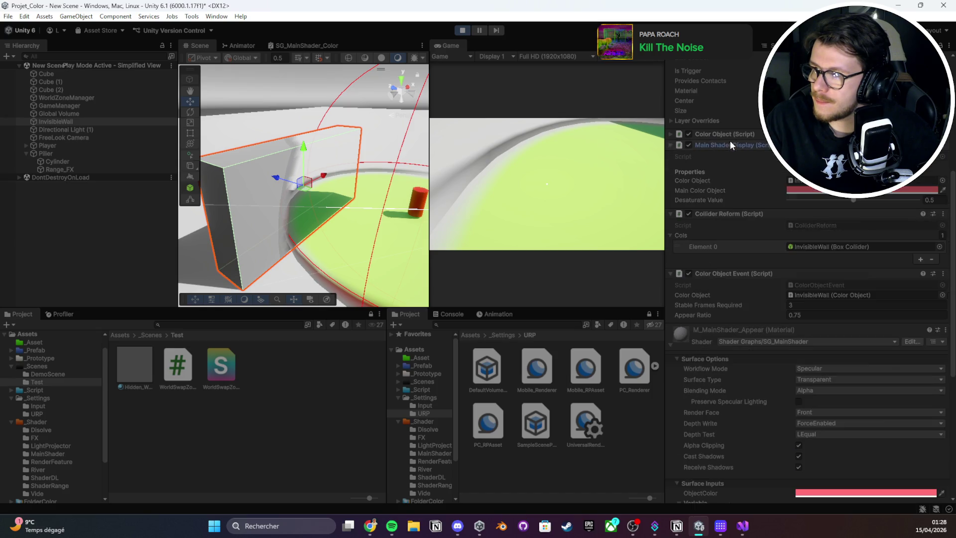
pyautogui.click(729, 134)
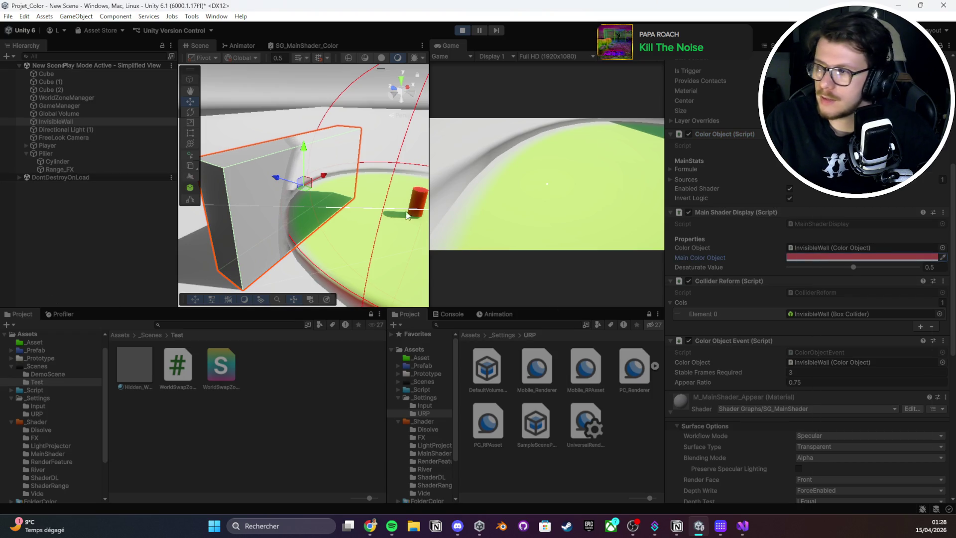
pyautogui.scroll(-2, 798, 224)
pyautogui.click(684, 154)
pyautogui.click(692, 142)
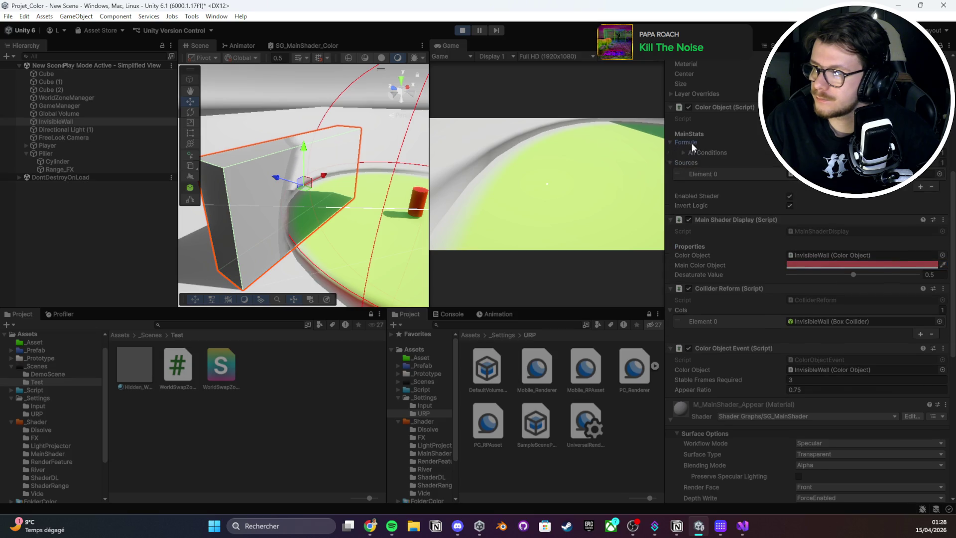
pyautogui.scroll(-10, 712, 183)
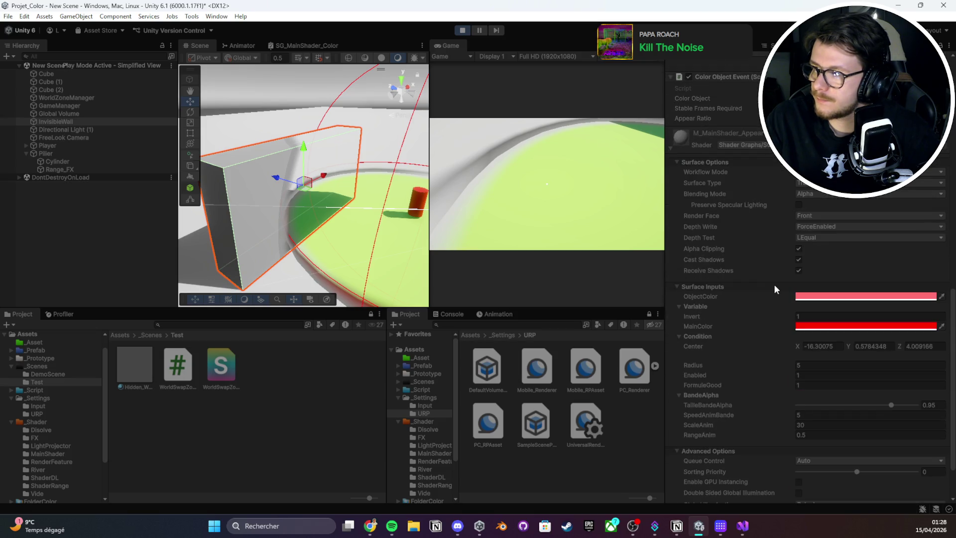
# - Try Preserve Specular on and off and automatic depth writing on the wall material
pyautogui.click(817, 224)
pyautogui.click(802, 207)
pyautogui.click(798, 206)
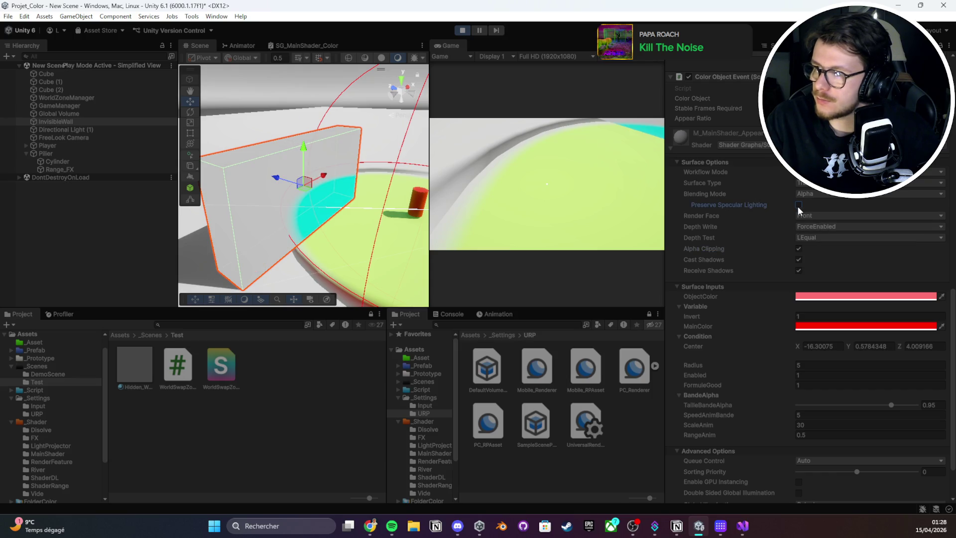
pyautogui.click(799, 205)
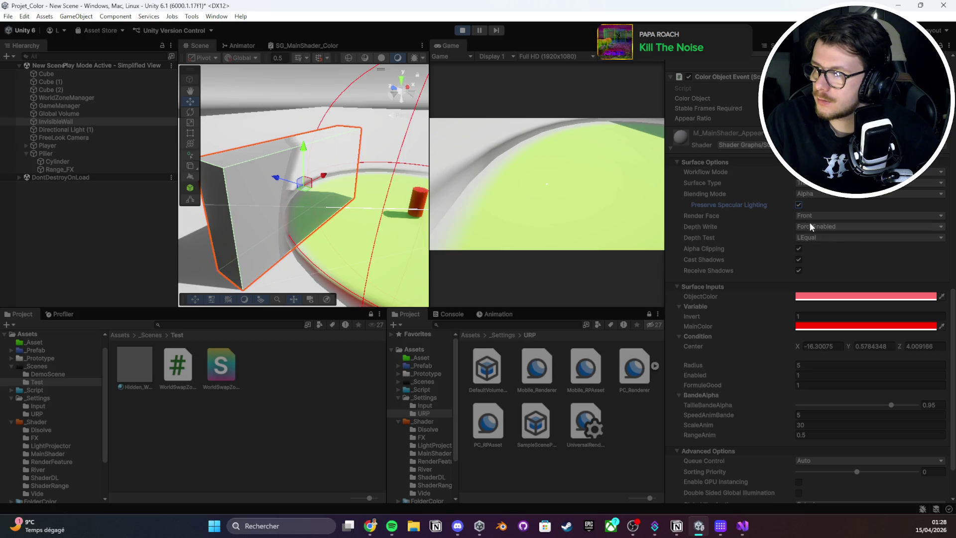
pyautogui.click(806, 226)
pyautogui.click(815, 234)
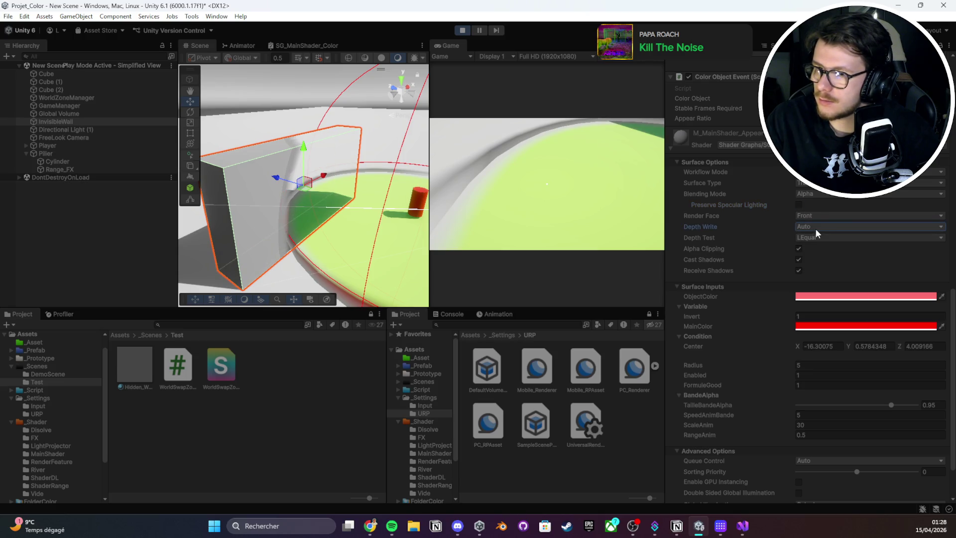
# - Test depth tests Never, Equal and Greater on the wall, then restore LEqual
pyautogui.click(811, 237)
pyautogui.click(826, 250)
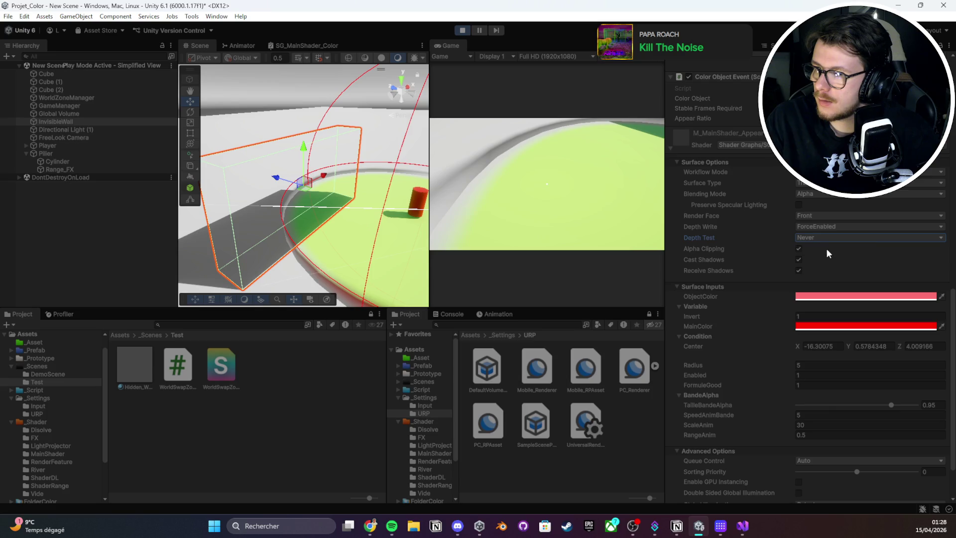
pyautogui.click(823, 236)
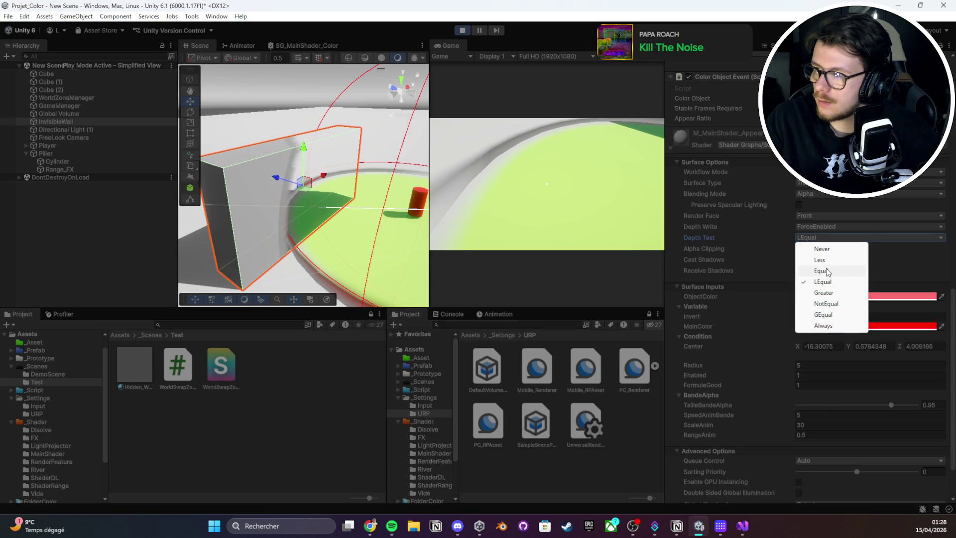
pyautogui.click(827, 271)
pyautogui.click(829, 239)
pyautogui.click(824, 292)
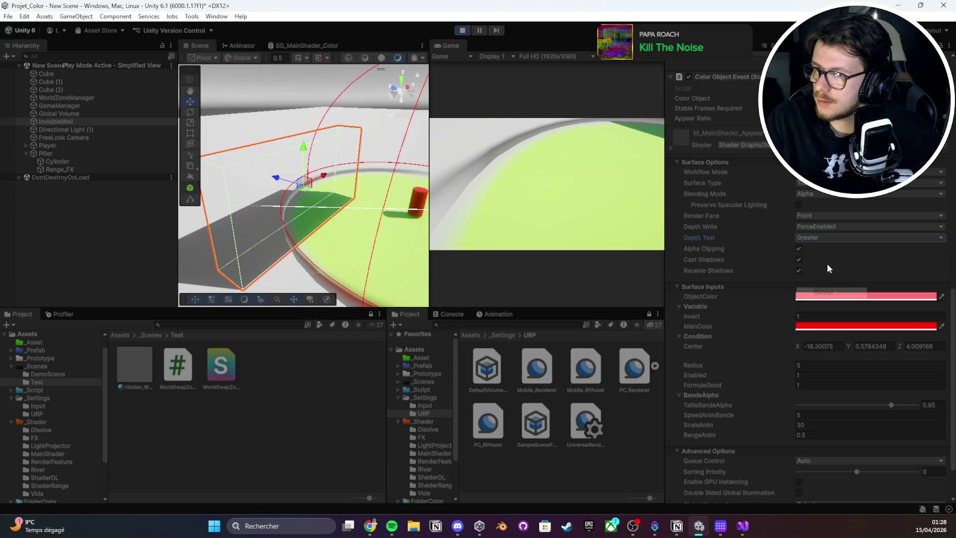
pyautogui.click(828, 238)
pyautogui.click(828, 282)
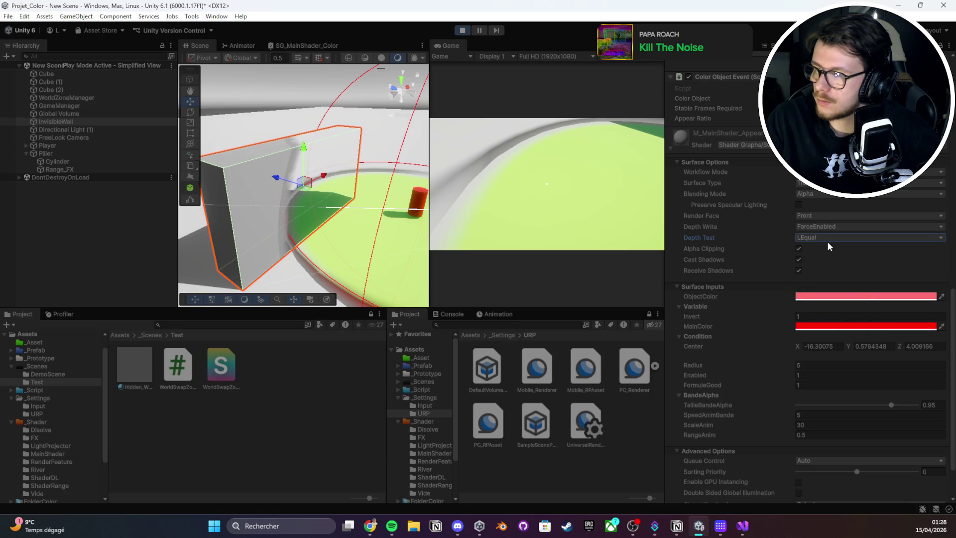
# - Switch the wall material to Opaque and back to Transparent, then show PC_Renderer's settings and save
pyautogui.click(815, 197)
pyautogui.click(816, 185)
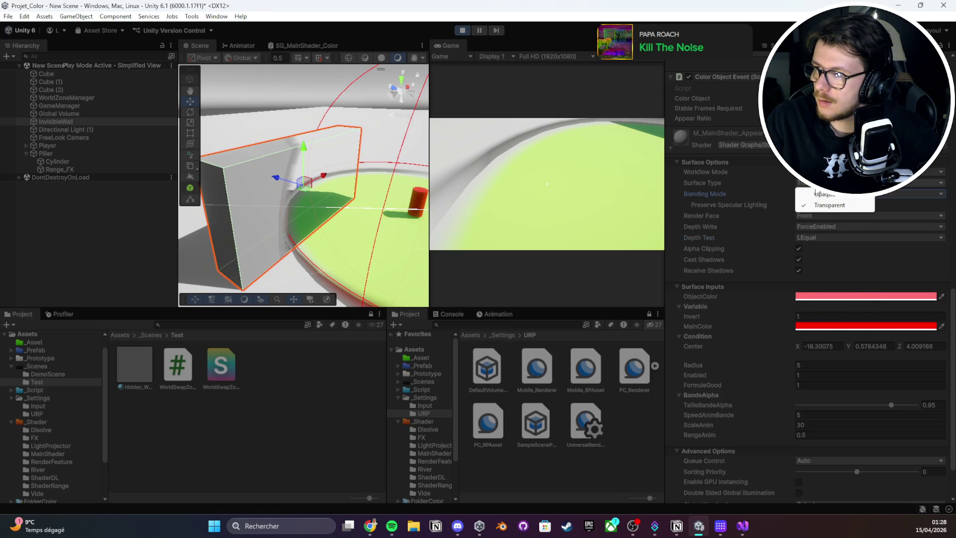
pyautogui.click(819, 195)
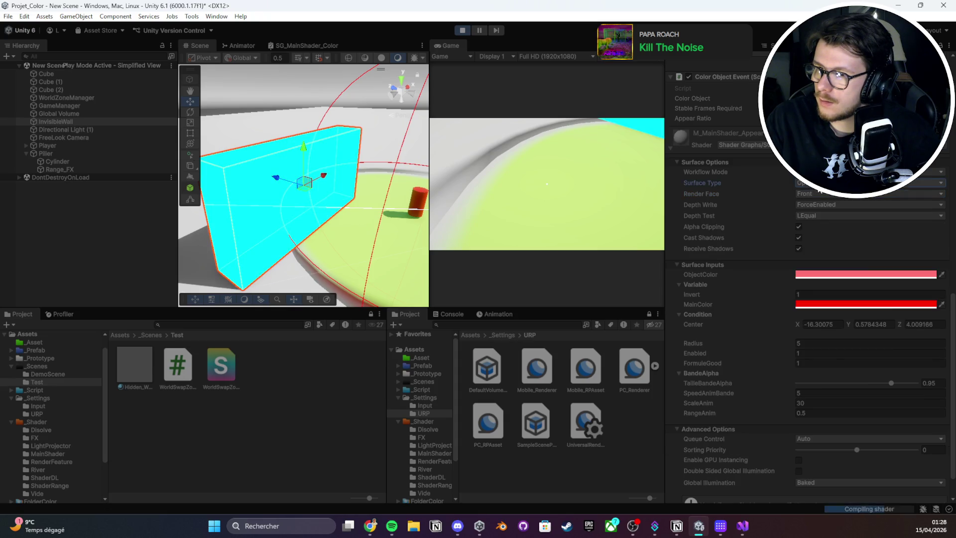
pyautogui.click(819, 184)
pyautogui.click(821, 205)
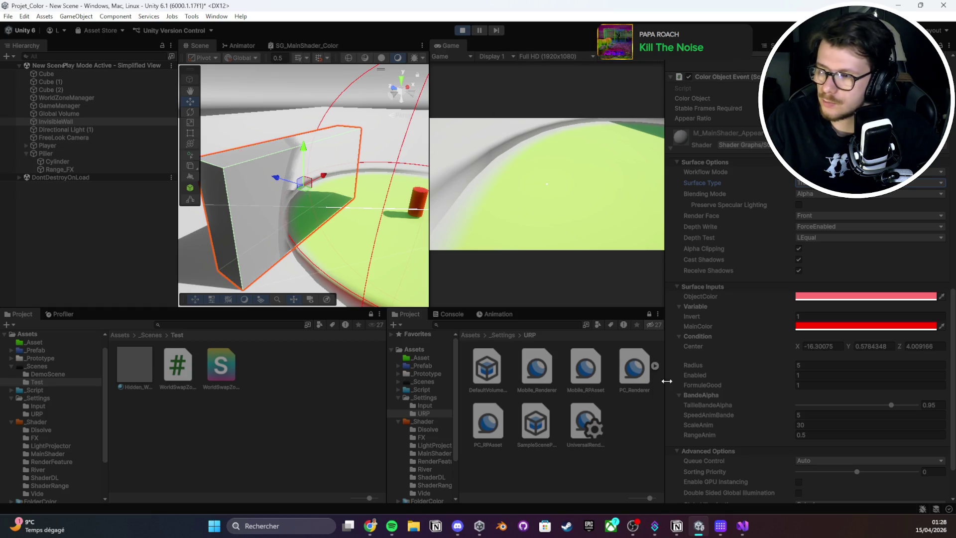
pyautogui.click(634, 370)
pyautogui.hotkey('ctrl', 's')
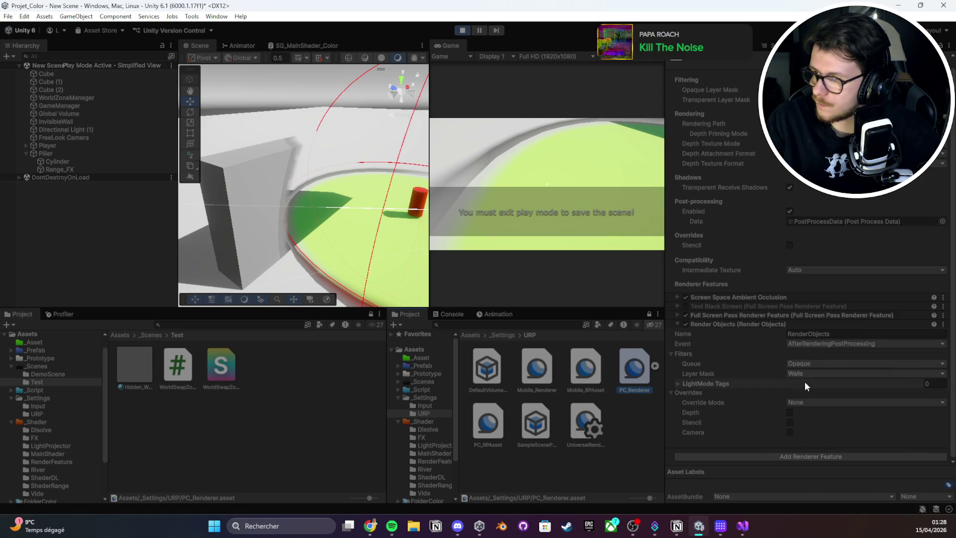
# - Set the Render Objects queue to Transparent and walk toward the red wall in a maximized Game view
pyautogui.click(820, 386)
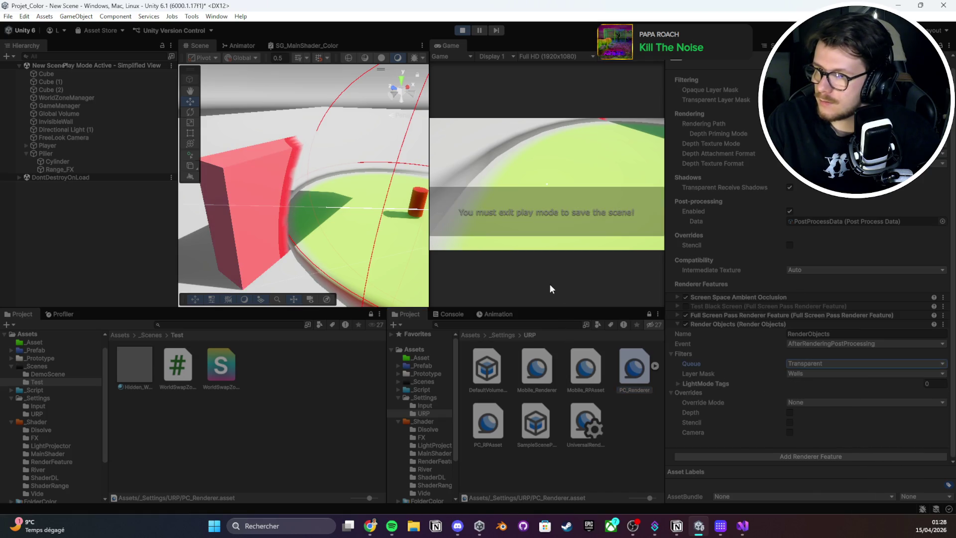
pyautogui.doubleClick(433, 46)
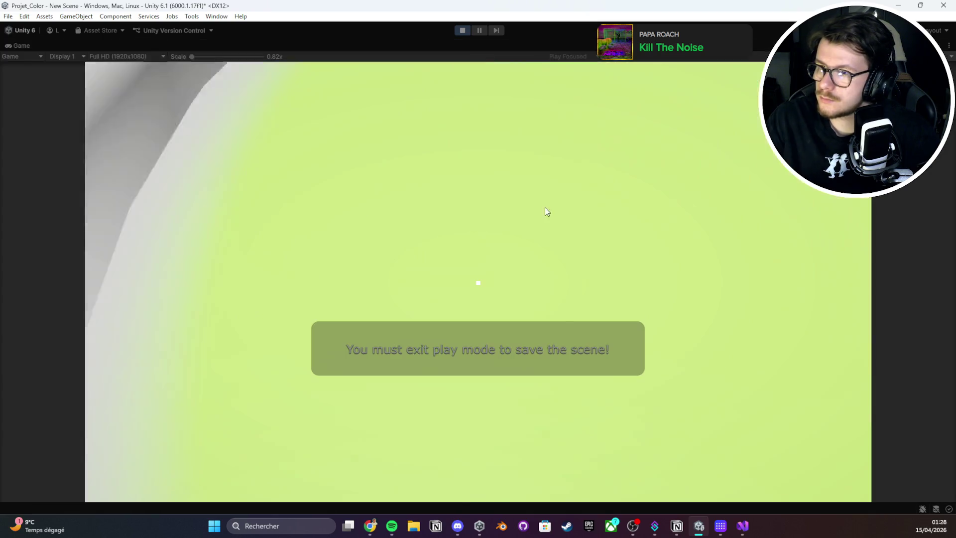
pyautogui.press('w')
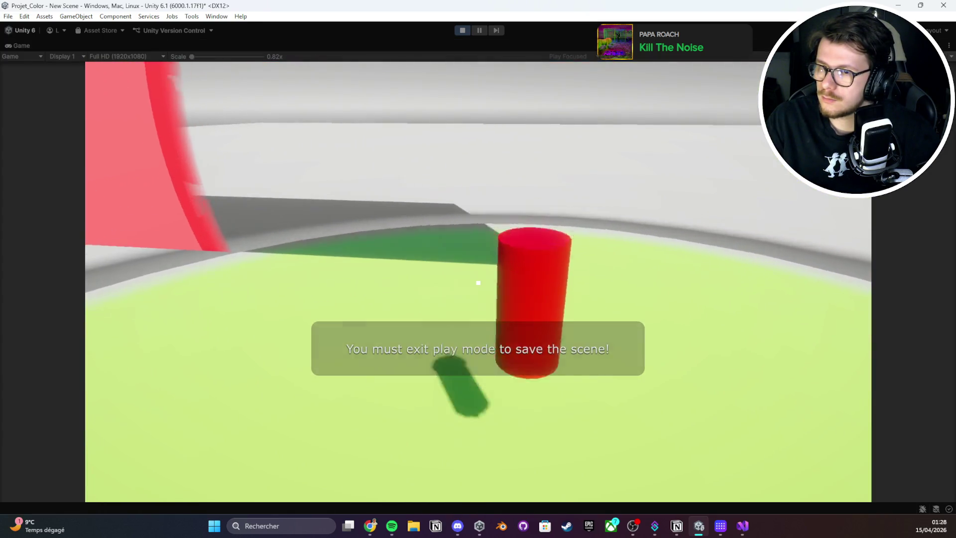
pyautogui.press('w')
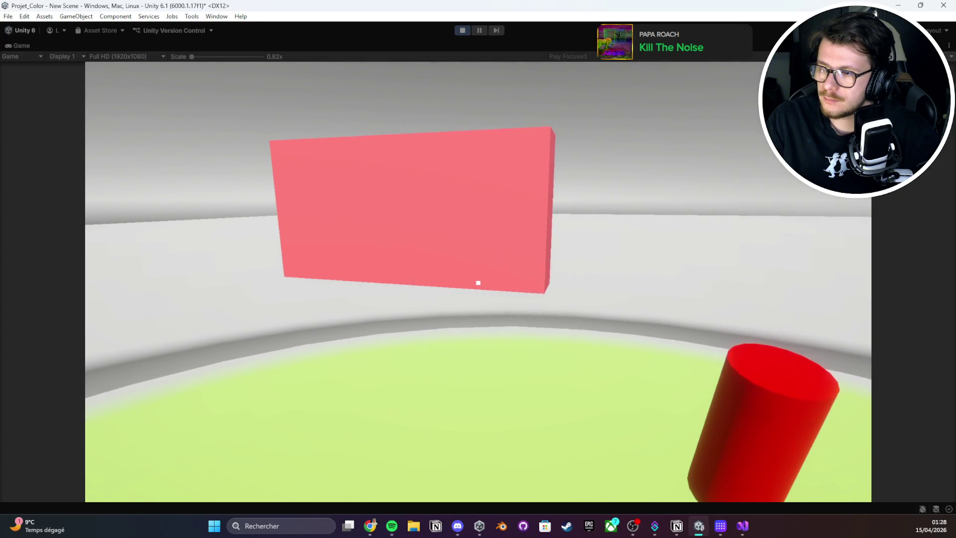
pyautogui.press('s')
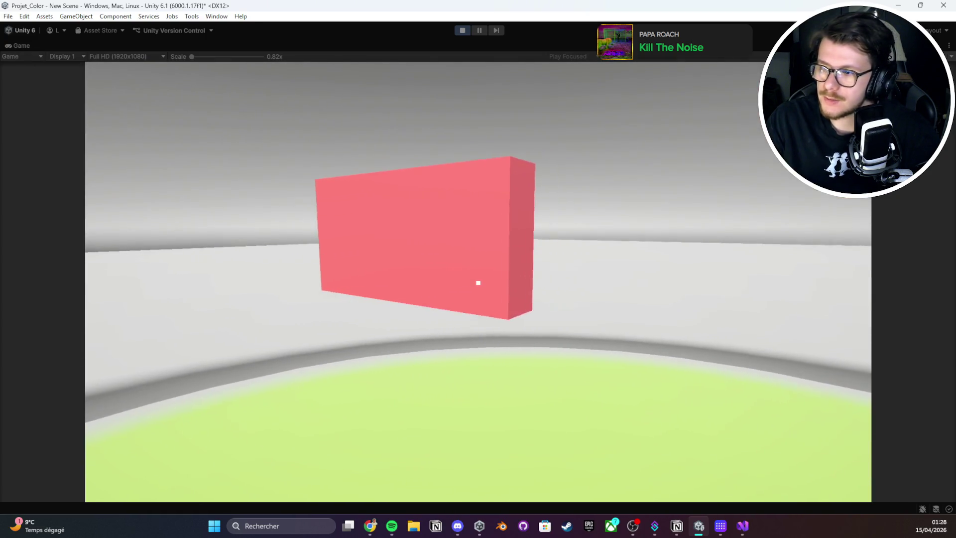
pyautogui.press('w')
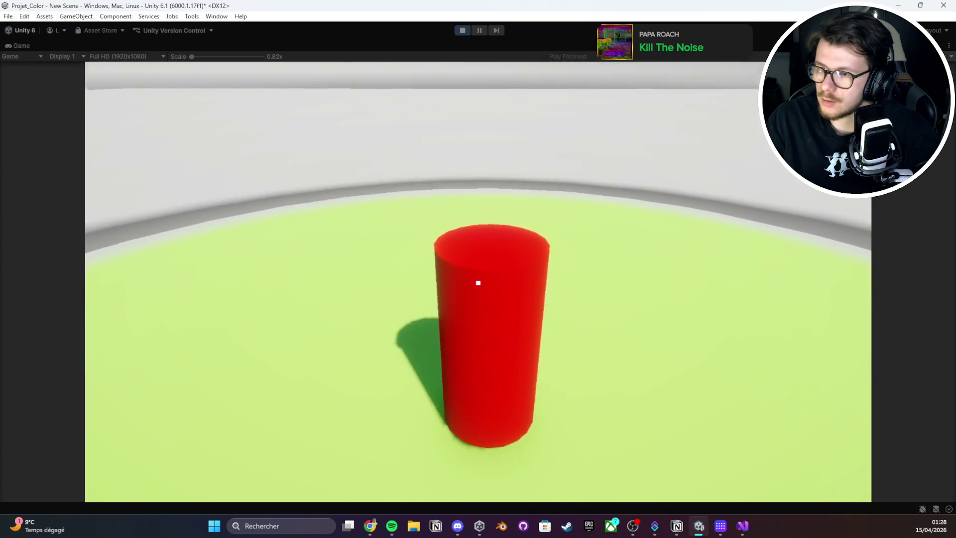
# - Walk around the red wall and green zone to check them, then restore the editor layout
pyautogui.press('w')
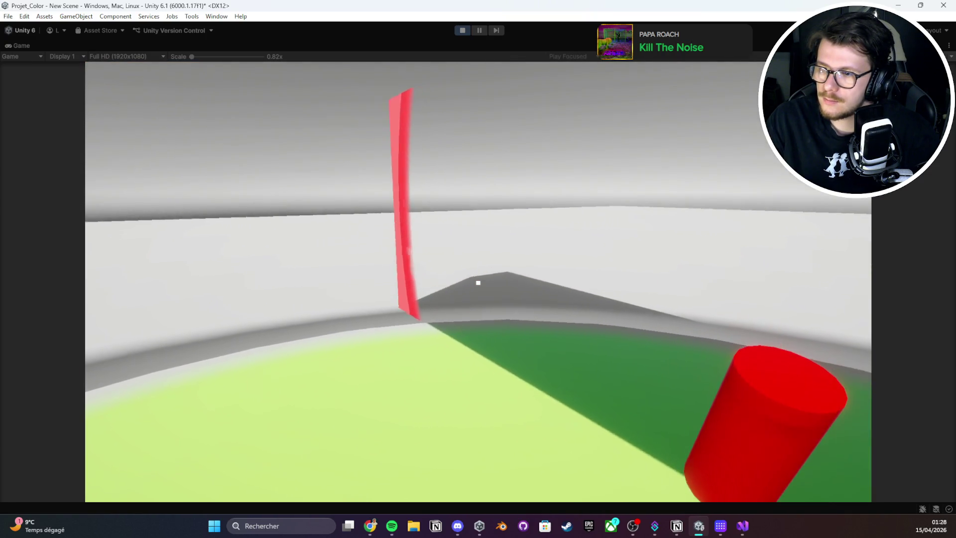
pyautogui.press('s')
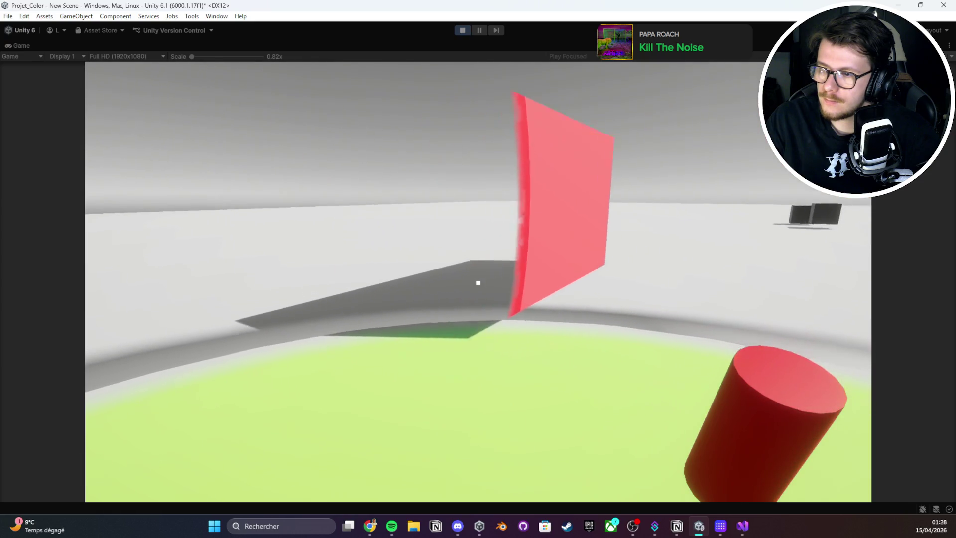
pyautogui.press('s')
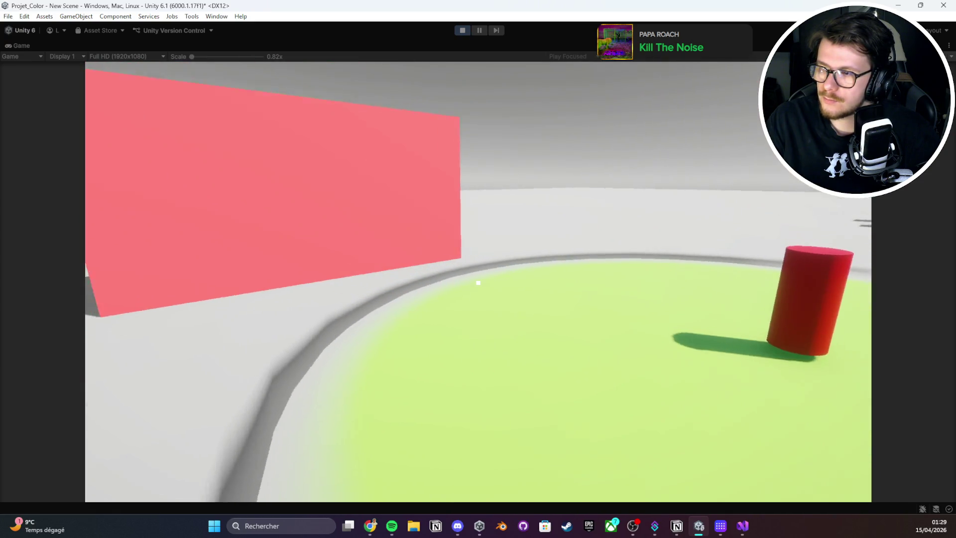
pyautogui.press('w')
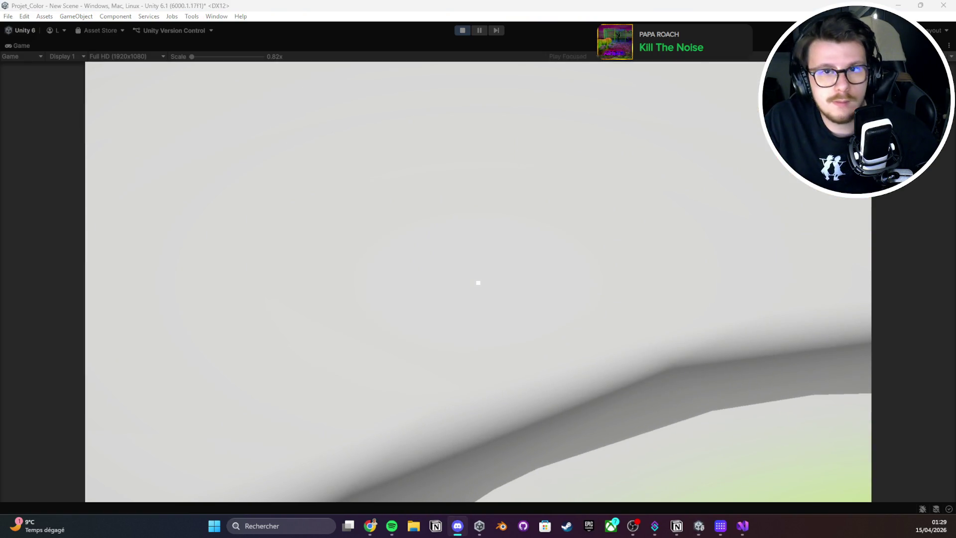
pyautogui.press('w')
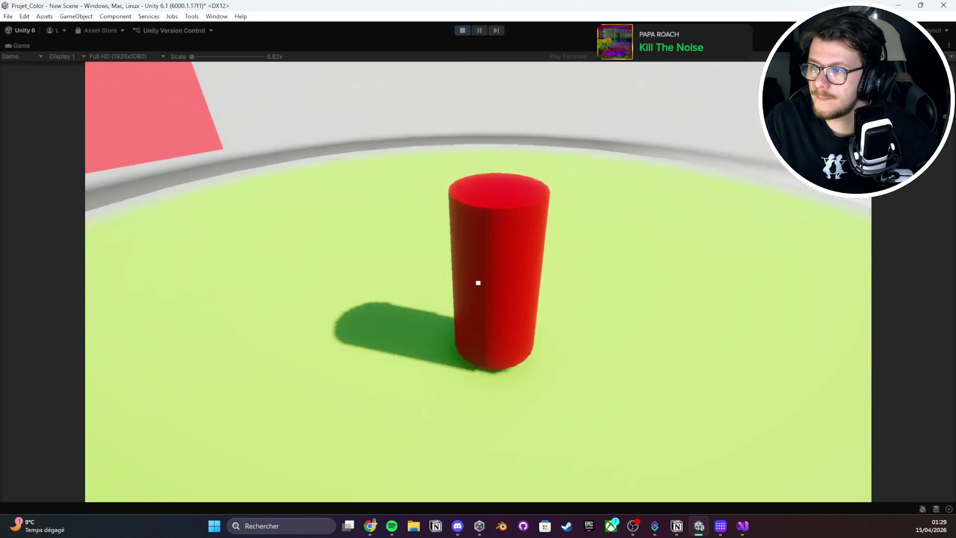
pyautogui.press('s')
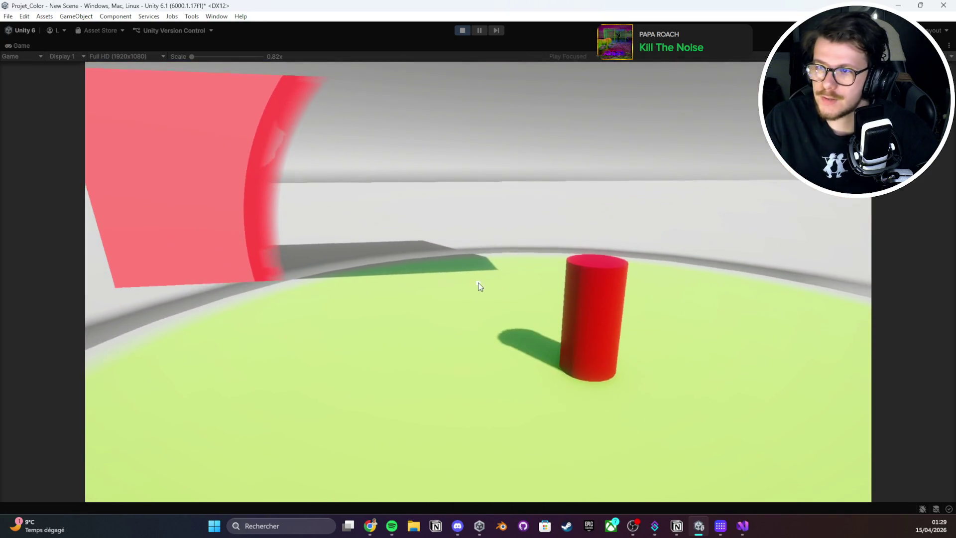
pyautogui.press('Escape')
pyautogui.doubleClick(31, 44)
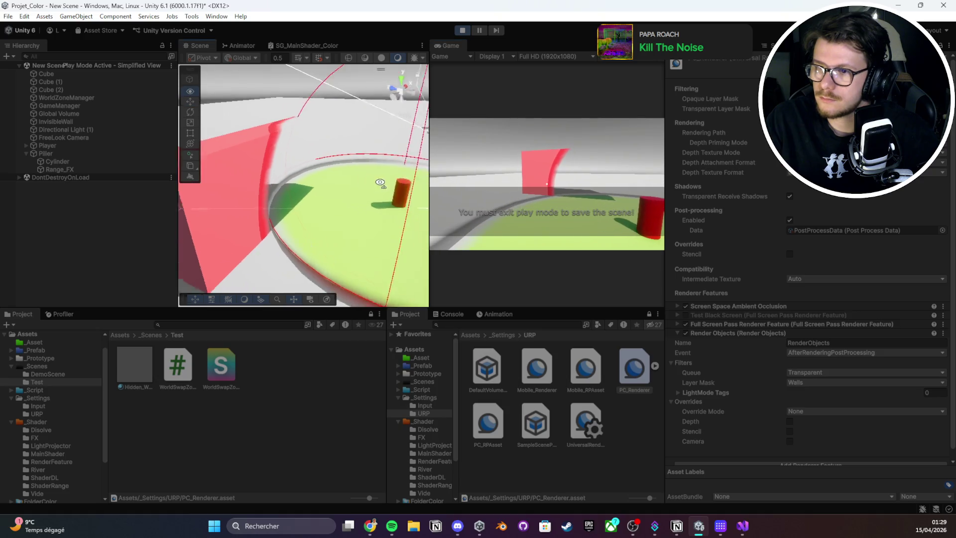
# - Stop play mode and select the WorldZoneManager object
pyautogui.moveTo(412, 183); pyautogui.dragTo(193, 51)
pyautogui.click(467, 30)
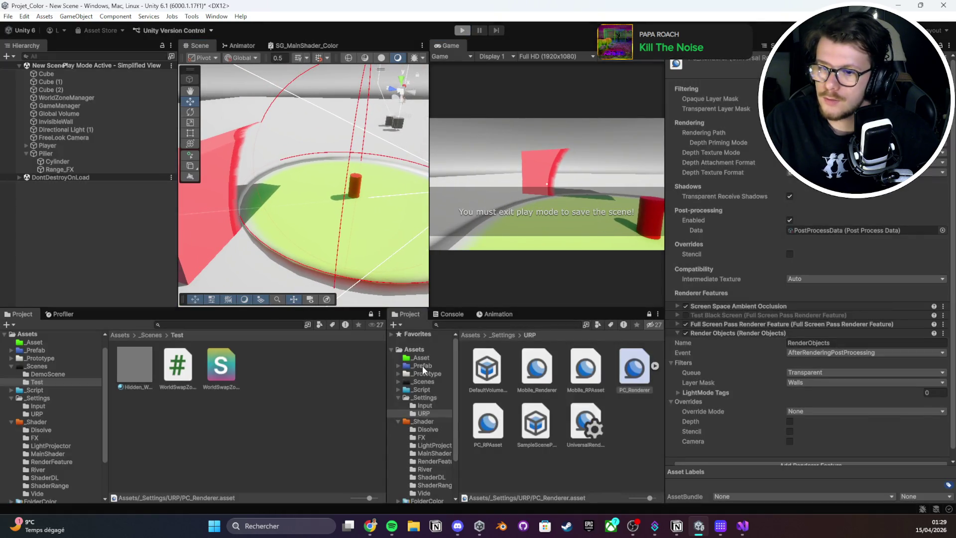
pyautogui.click(67, 97)
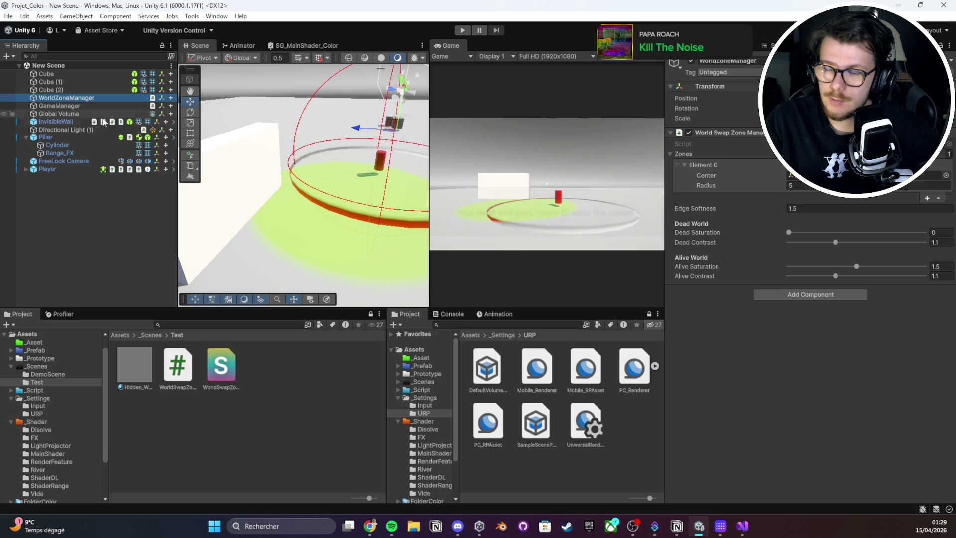
pyautogui.scroll(-5, 337, 199)
pyautogui.moveTo(369, 173); pyautogui.dragTo(320, 187)
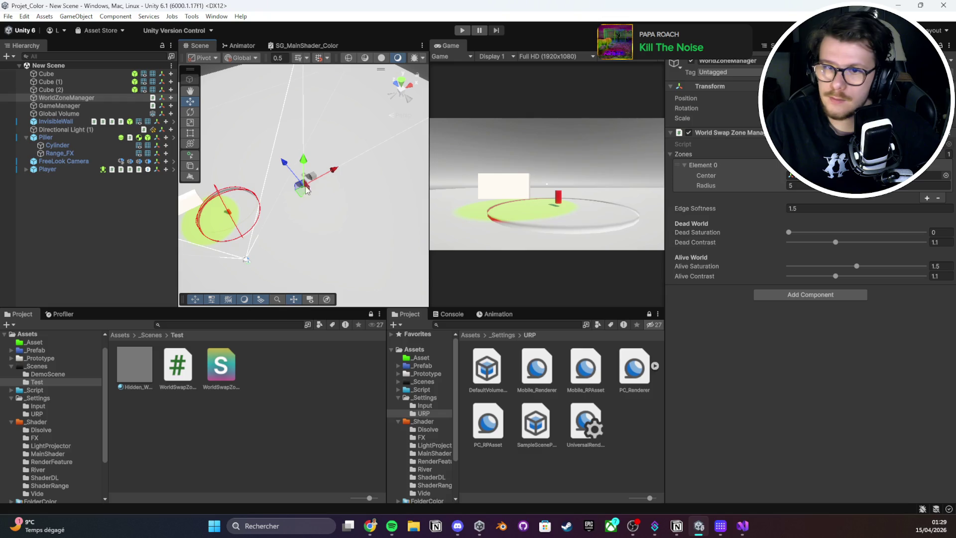
pyautogui.click(66, 98)
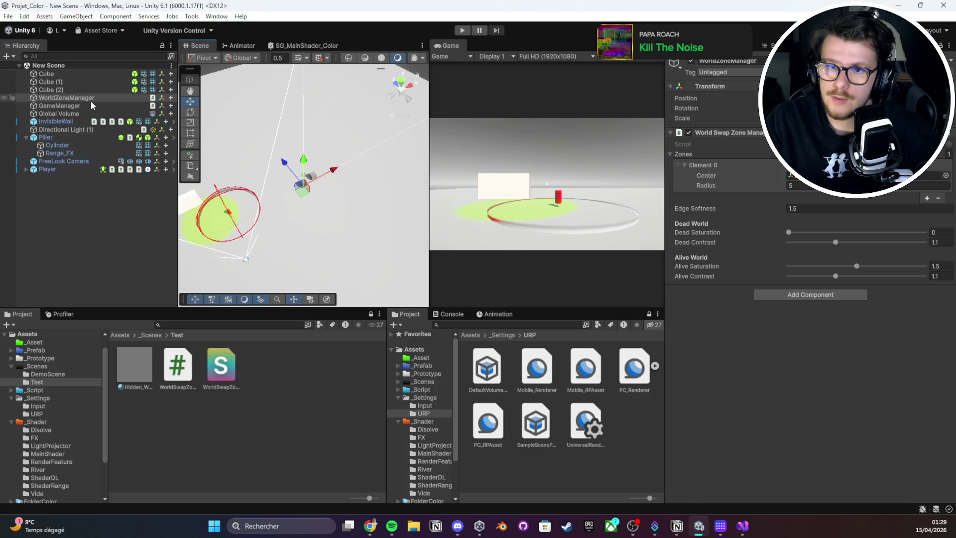
# - Open DemoScene from the scenes folder
pyautogui.click(148, 335)
pyautogui.doubleClick(221, 373)
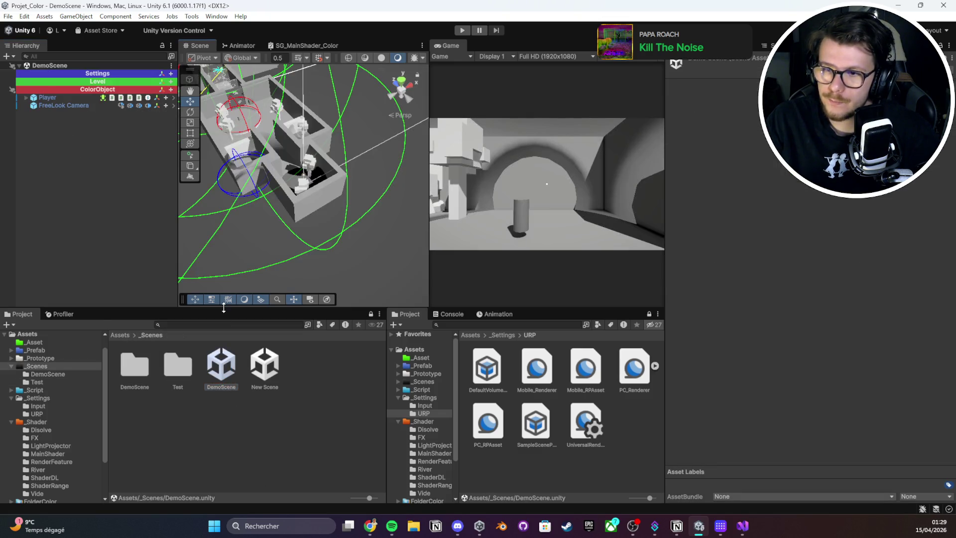
pyautogui.moveTo(224, 307); pyautogui.dragTo(224, 394)
# - Select WorldZoneManager and delete zone Element 0, leaving the Zones list empty
pyautogui.click(71, 67)
pyautogui.click(67, 113)
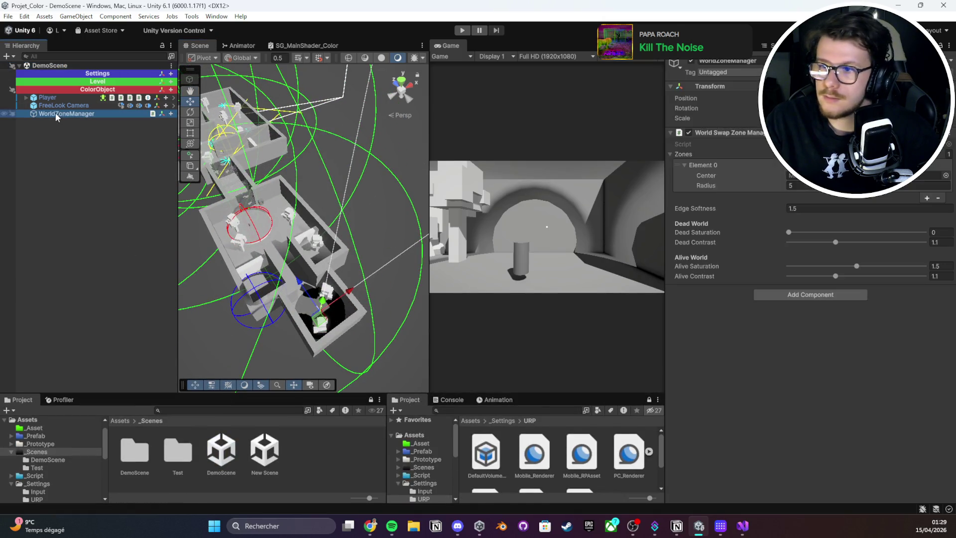
pyautogui.rightClick(720, 165)
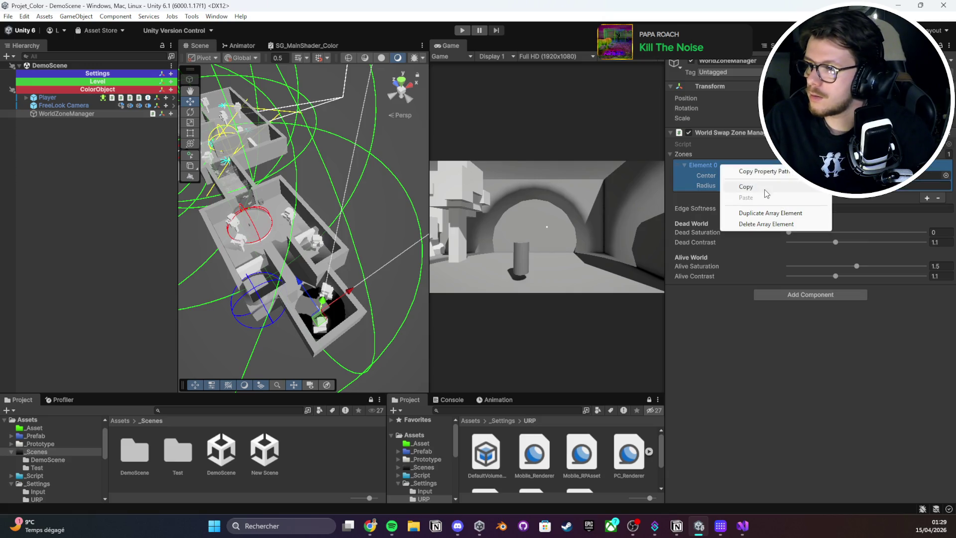
pyautogui.click(765, 224)
# - Filter the Hierarchy by searching for 'Anchor'
pyautogui.click(110, 58)
pyautogui.write('Pilluer')
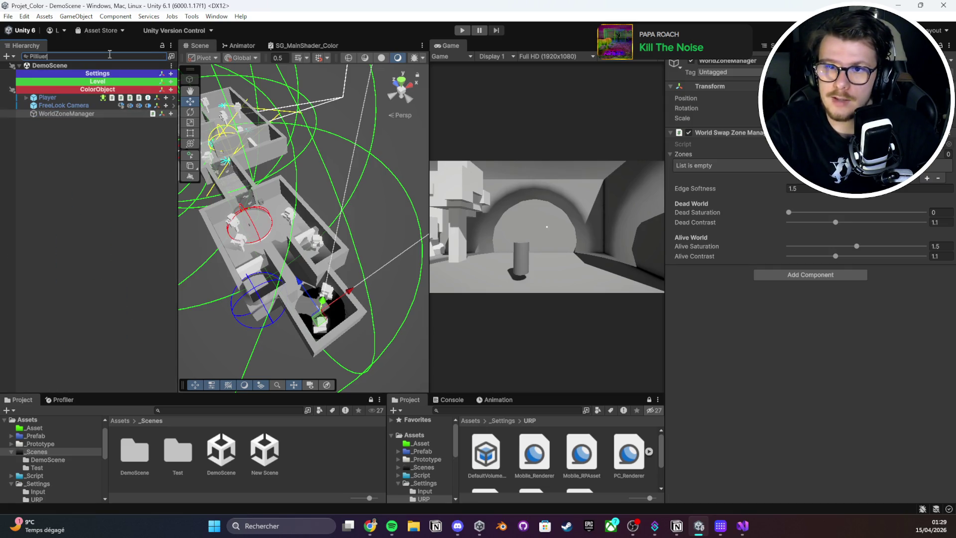
pyautogui.press('BackSpace')
pyautogui.press('BackSpace')
pyautogui.press('BackSpace')
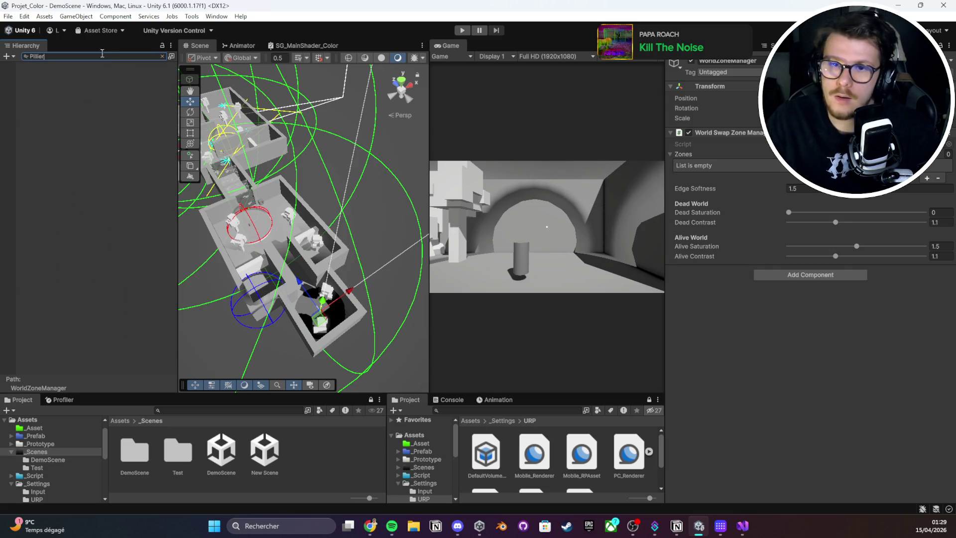
pyautogui.write('P')
pyautogui.press('BackSpace')
pyautogui.press('BackSpace')
pyautogui.press('BackSpace')
pyautogui.write('Anchor')
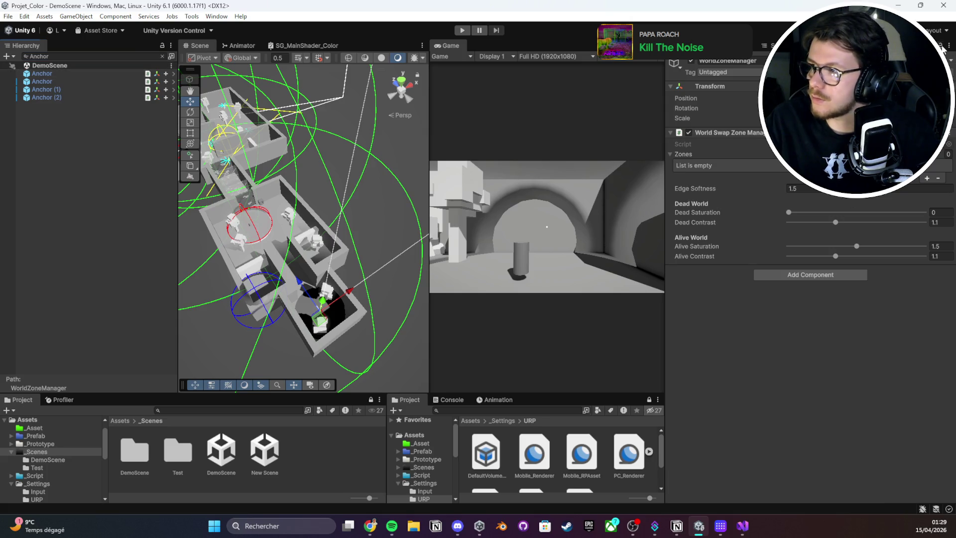
# - Select the Anchor objects and add four elements to the Zones list
pyautogui.click(45, 97)
pyautogui.keyDown('shift'); pyautogui.click(40, 75); pyautogui.keyUp('shift')
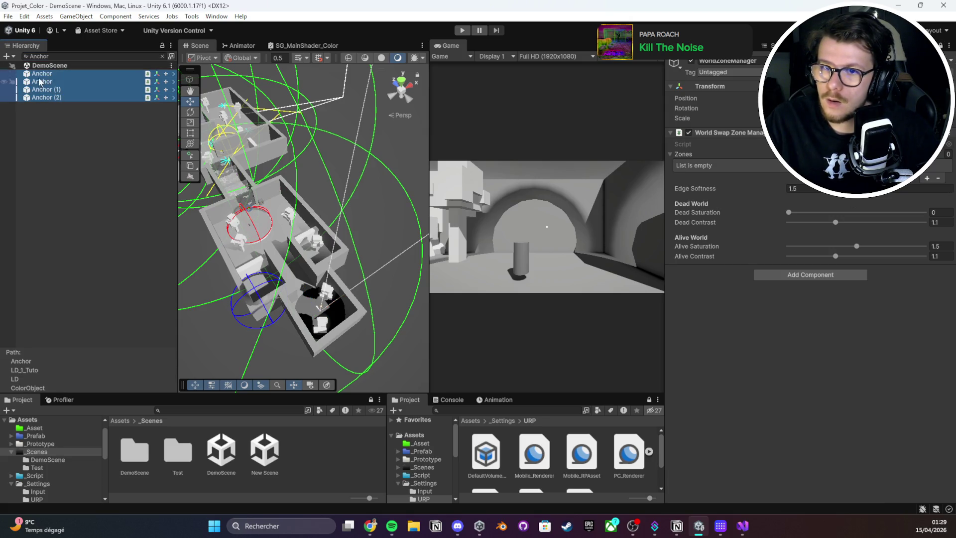
pyautogui.click(440, 108)
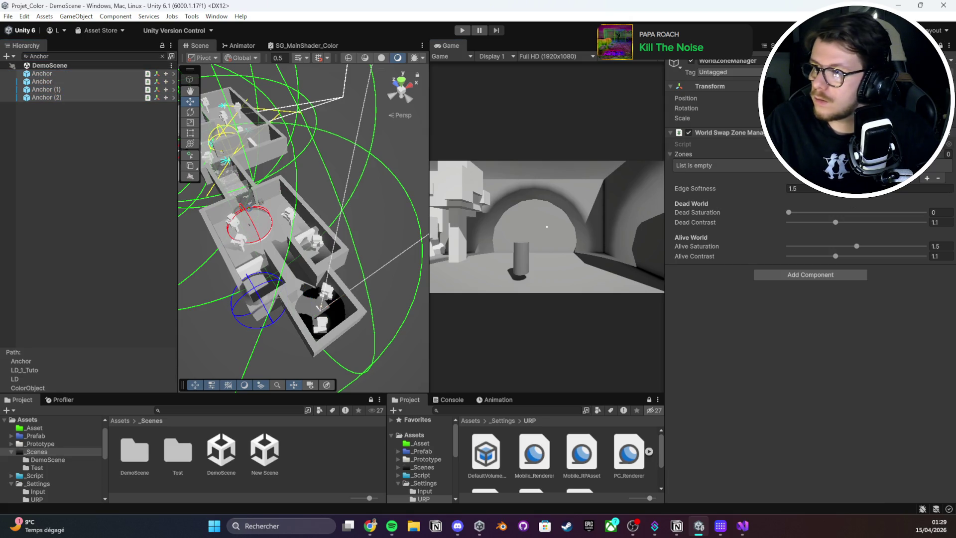
pyautogui.click(927, 178)
pyautogui.click(927, 198)
pyautogui.click(927, 229)
pyautogui.click(927, 259)
# - Drag Anchor objects into the zones' Center fields, with Anchor (2) for Element 3
pyautogui.click(42, 73)
pyautogui.moveTo(42, 73); pyautogui.dragTo(847, 175)
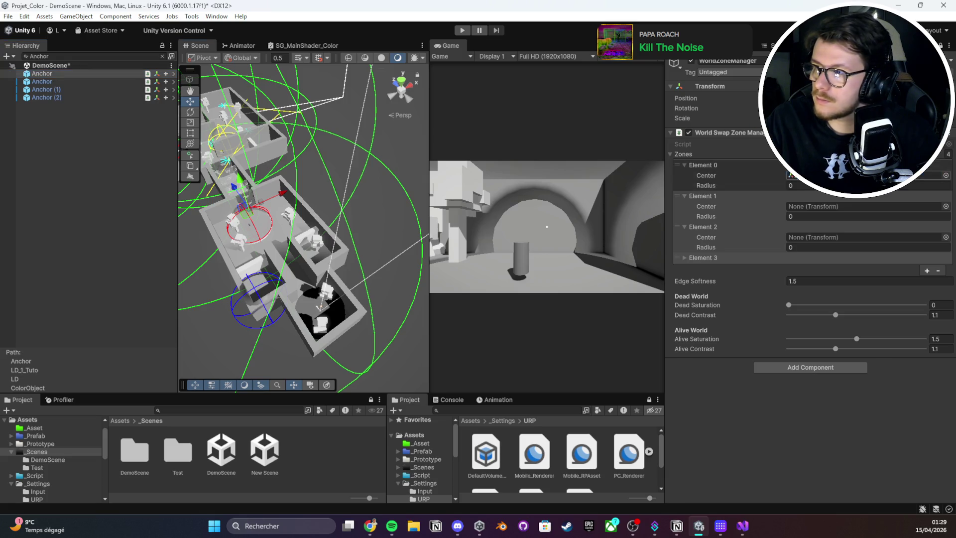
pyautogui.moveTo(42, 81)
pyautogui.mouseDown()
pyautogui.moveTo(398, 150)
pyautogui.moveTo(809, 209)
pyautogui.moveTo(49, 89)
pyautogui.moveTo(829, 238)
pyautogui.mouseUp()
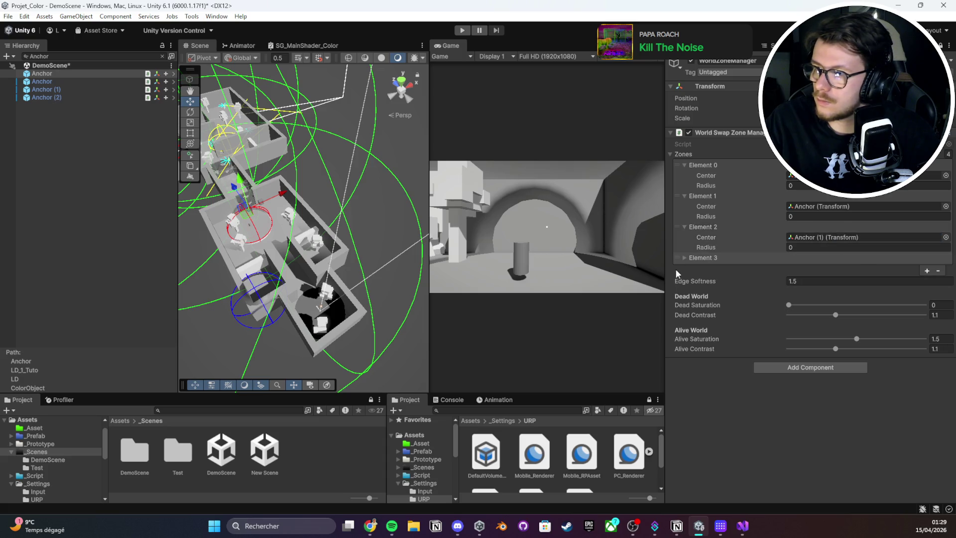
pyautogui.click(696, 258)
pyautogui.moveTo(42, 98); pyautogui.dragTo(841, 269)
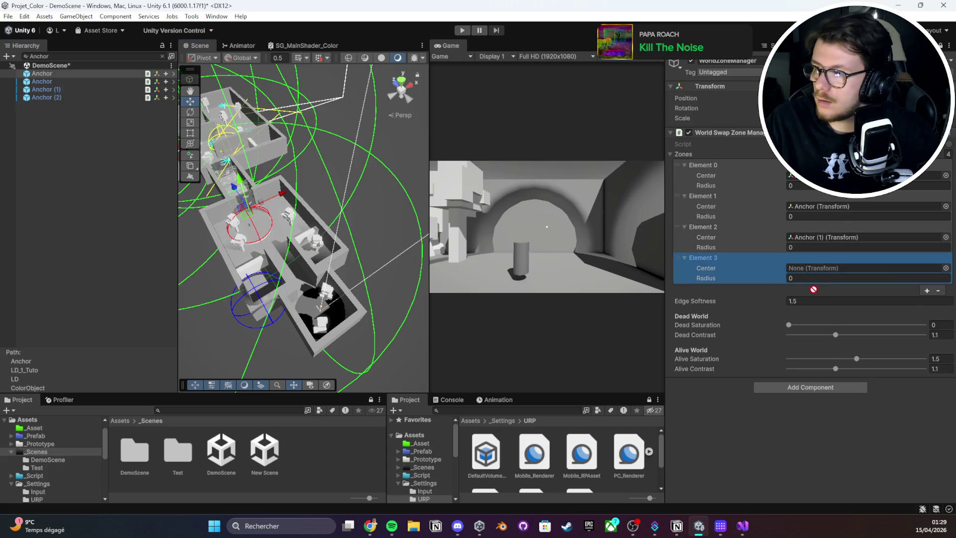
pyautogui.moveTo(298, 209)
pyautogui.mouseDown()
pyautogui.moveTo(417, 223)
pyautogui.moveTo(278, 198)
pyautogui.mouseUp()
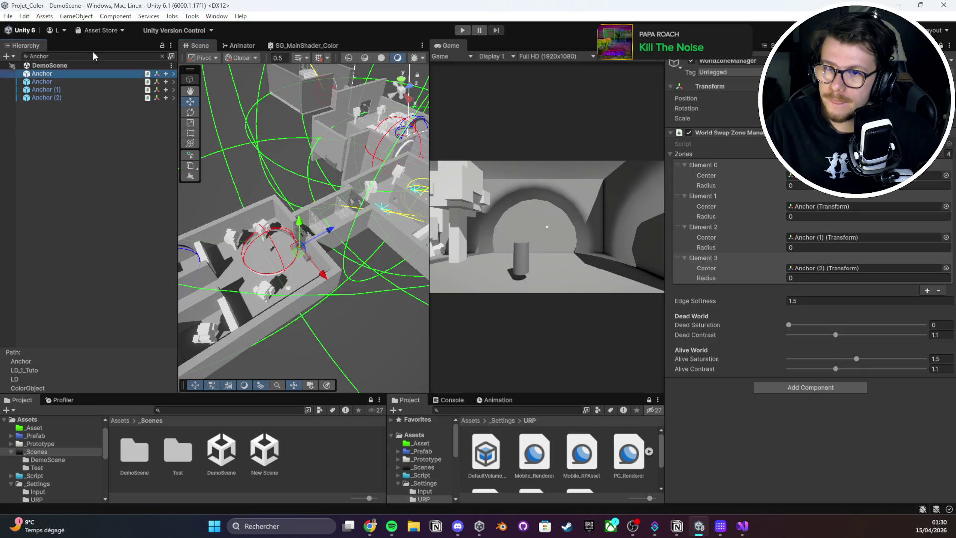
# - Filter the Hierarchy for the pillar objects and collapse zone Elements 0–3
pyautogui.write('Pld')
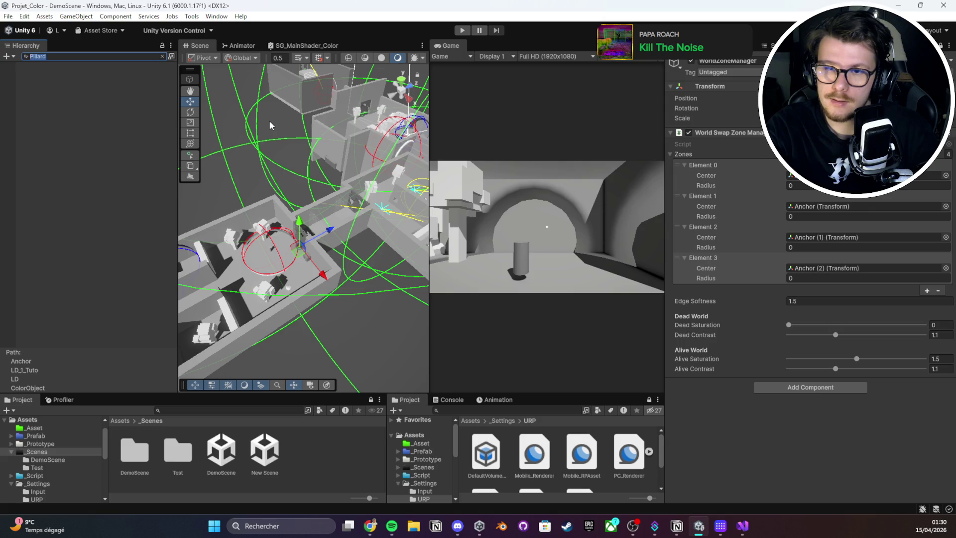
pyautogui.write('ler')
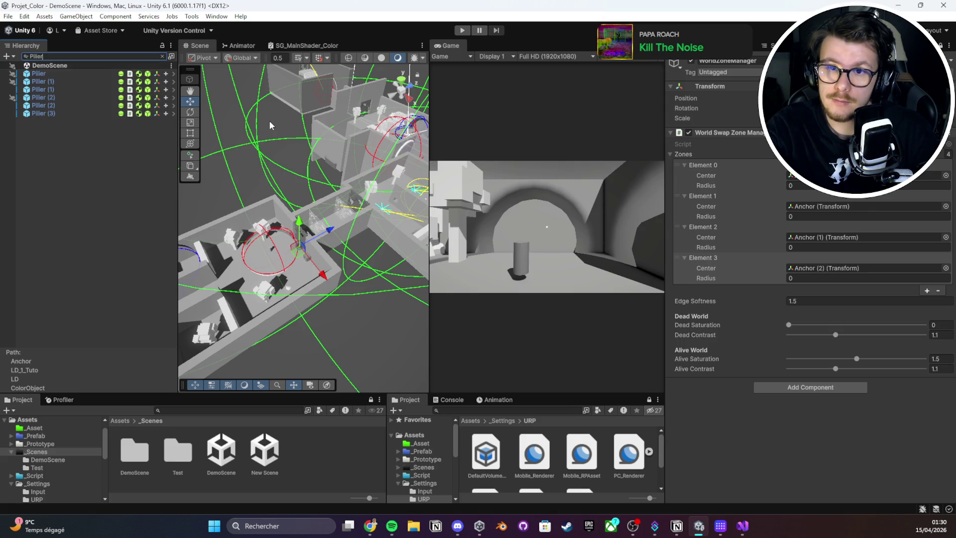
pyautogui.click(702, 165)
pyautogui.click(702, 176)
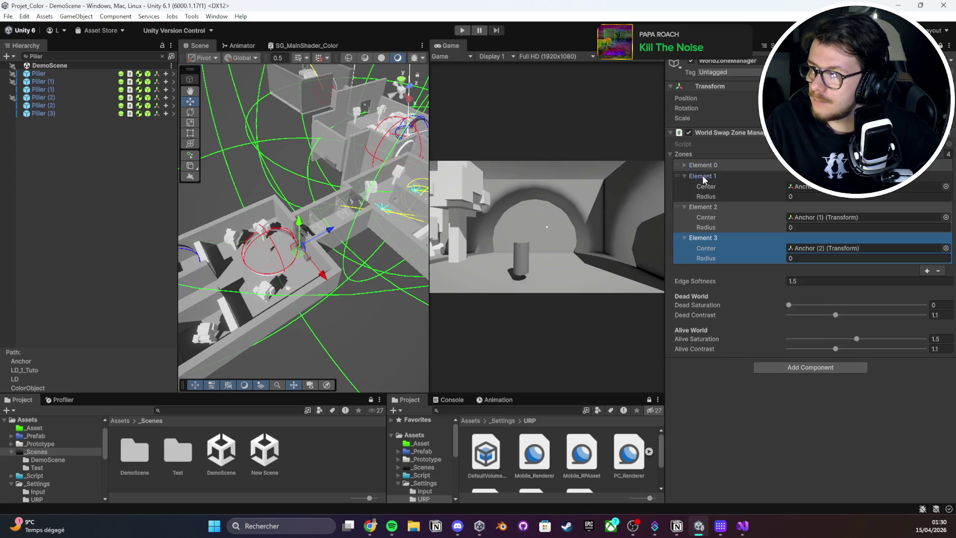
pyautogui.click(702, 186)
pyautogui.click(700, 198)
pyautogui.click(81, 77)
pyautogui.click(70, 89)
pyautogui.click(64, 97)
pyautogui.click(59, 113)
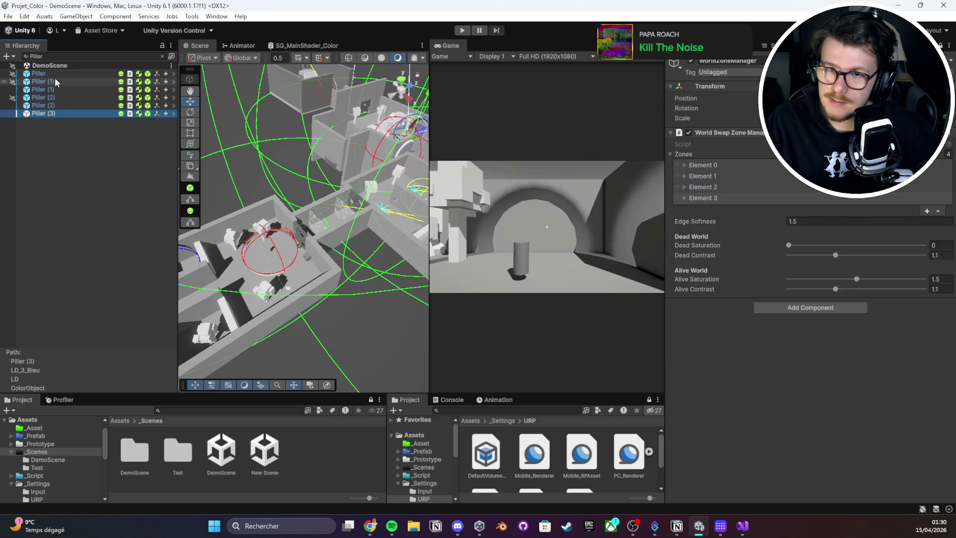
# - Add six zone elements so the WorldZoneManager list holds ten
pyautogui.click(921, 198)
pyautogui.click(927, 213)
pyautogui.click(927, 223)
pyautogui.click(927, 234)
pyautogui.click(927, 245)
pyautogui.click(927, 256)
pyautogui.click(927, 264)
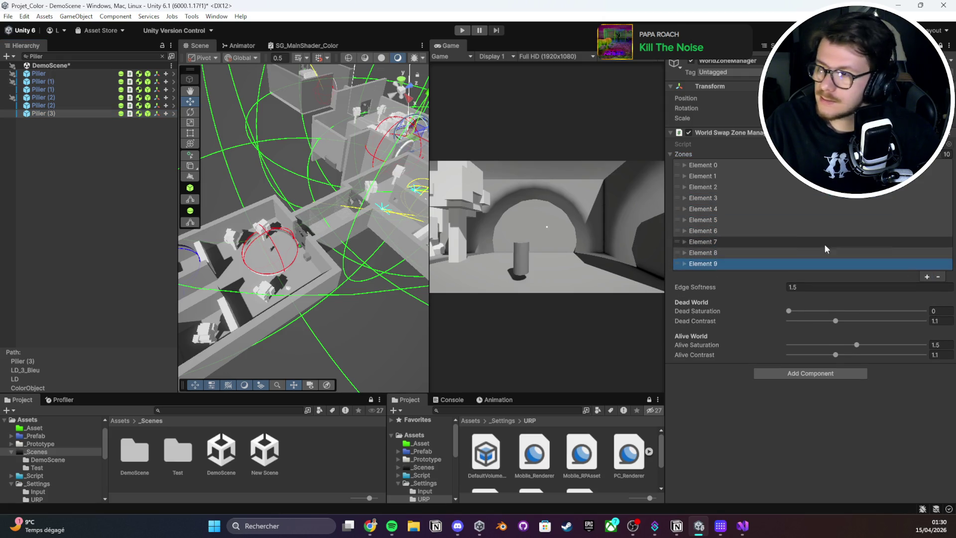
# - Expand the new zone Elements 4–9 to expose their fields
pyautogui.click(705, 265)
pyautogui.click(705, 253)
pyautogui.click(705, 252)
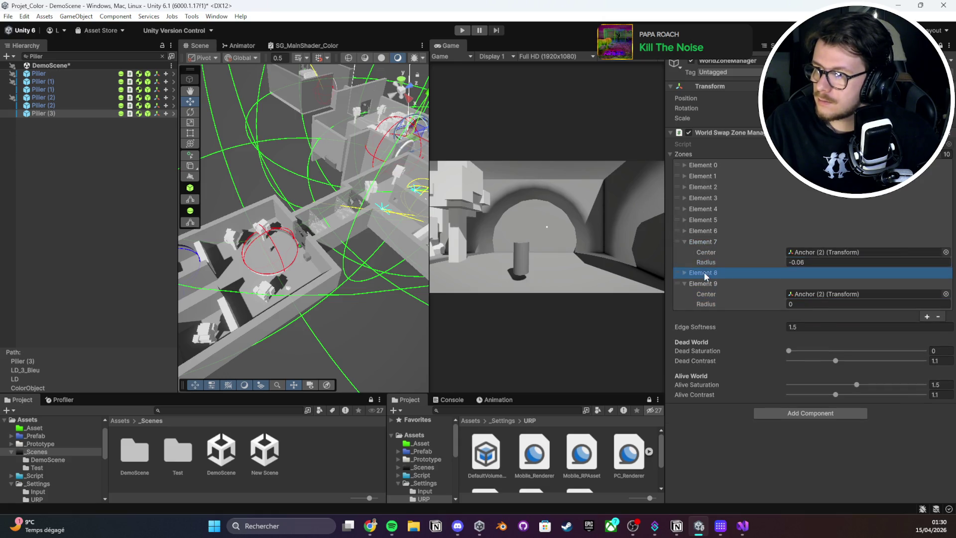
pyautogui.click(703, 242)
pyautogui.click(703, 230)
pyautogui.click(703, 220)
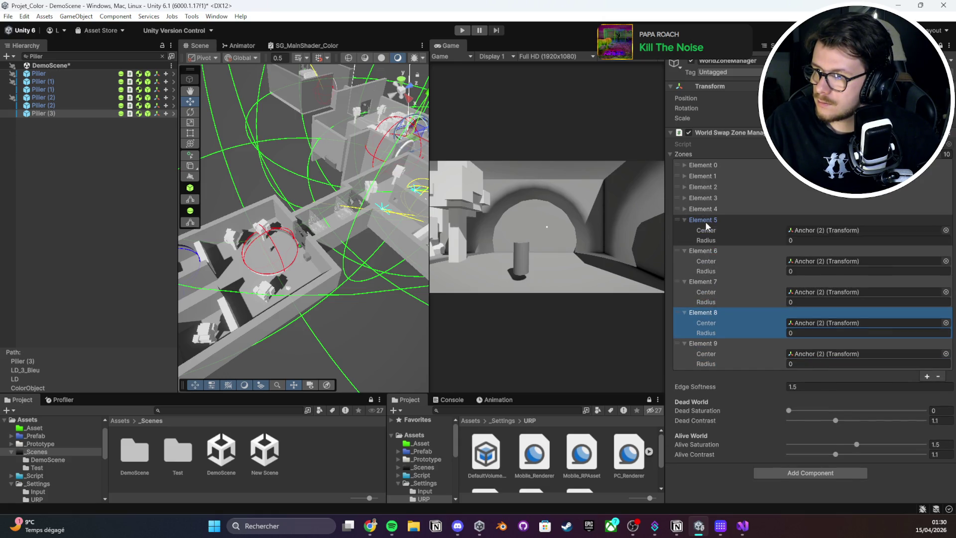
pyautogui.click(708, 209)
pyautogui.click(708, 211)
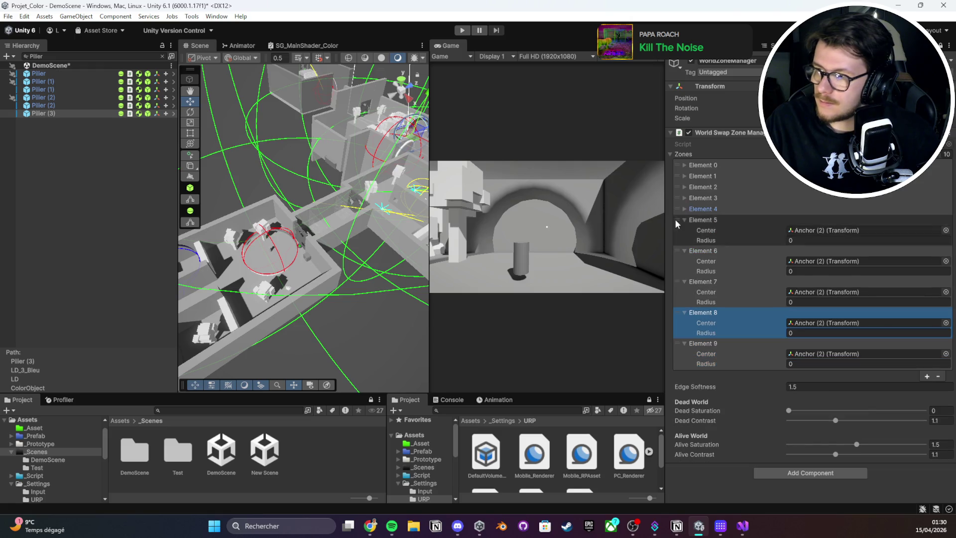
# - Assign pillar objects as the Centers of Elements 5–9, then Pilier (3) to Element 4
pyautogui.moveTo(70, 76); pyautogui.dragTo(846, 230)
pyautogui.moveTo(45, 82); pyautogui.dragTo(846, 261)
pyautogui.moveTo(49, 96); pyautogui.dragTo(843, 292)
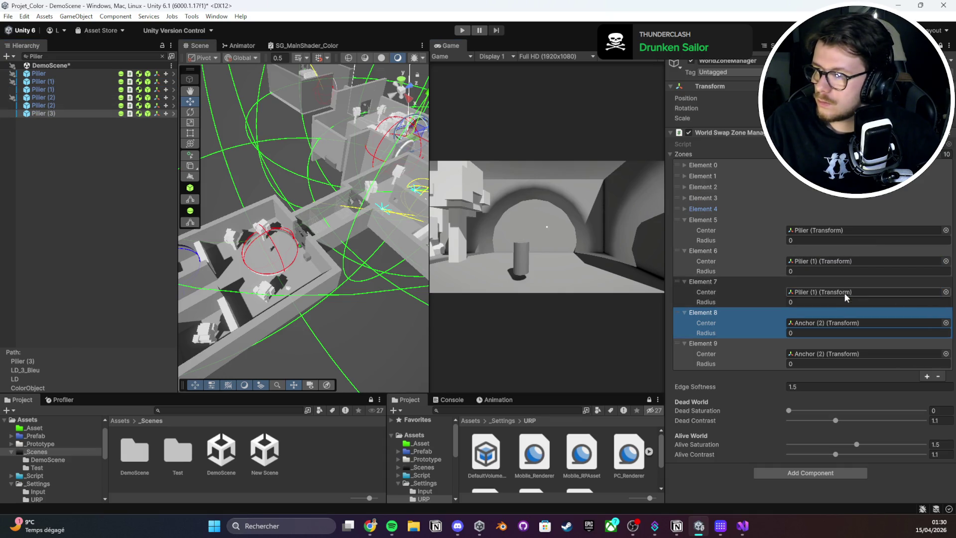
pyautogui.click(55, 97)
pyautogui.moveTo(56, 103)
pyautogui.mouseDown()
pyautogui.moveTo(842, 355)
pyautogui.moveTo(866, 323)
pyautogui.mouseUp()
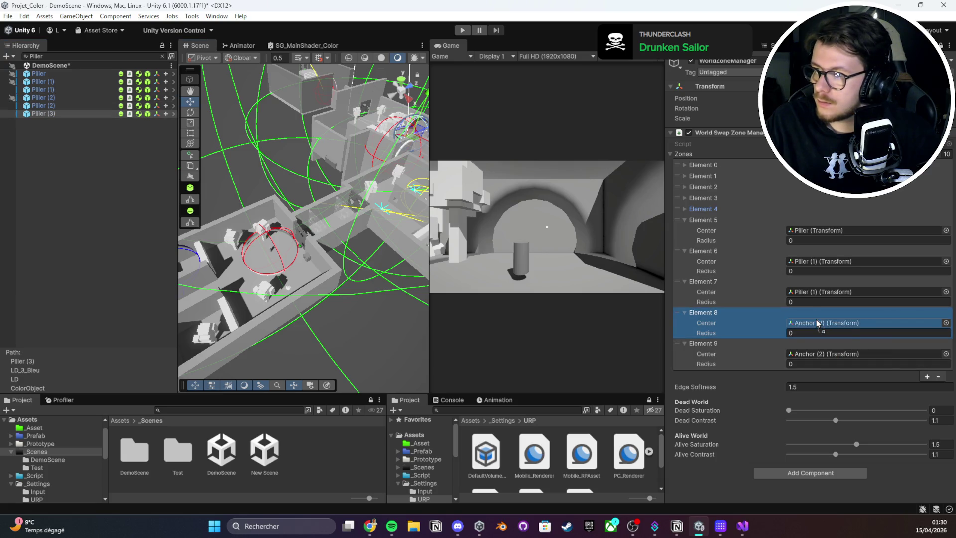
pyautogui.moveTo(51, 113); pyautogui.dragTo(842, 354)
pyautogui.click(702, 209)
pyautogui.click(706, 199)
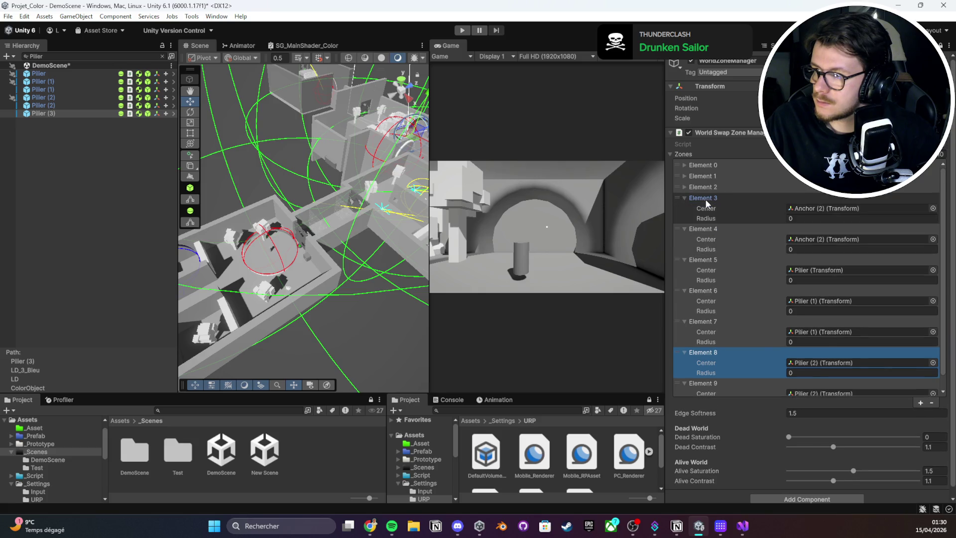
pyautogui.moveTo(50, 113)
pyautogui.mouseDown()
pyautogui.moveTo(846, 364)
pyautogui.moveTo(866, 241)
pyautogui.moveTo(826, 240)
pyautogui.mouseUp()
pyautogui.click(699, 197)
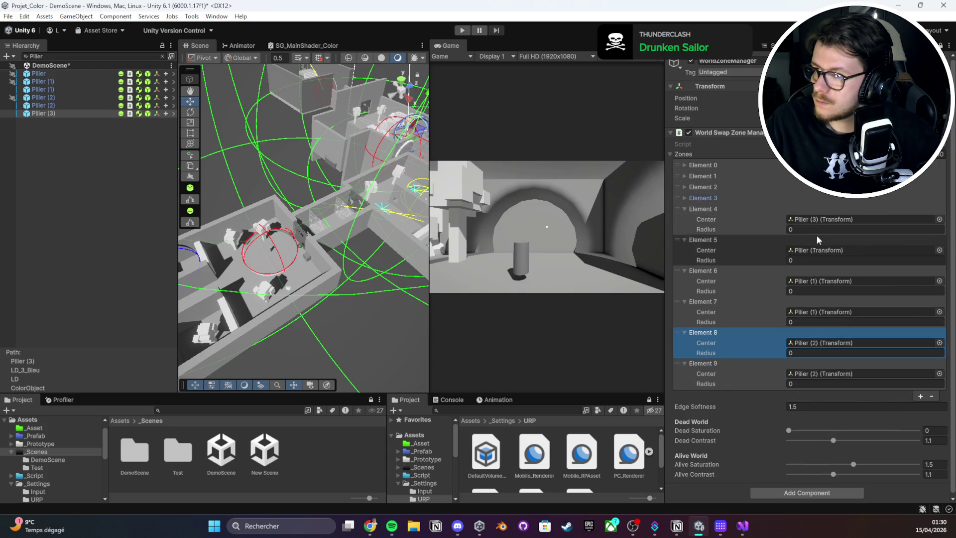
# - Set the new zones' Radius to 5 and save DemoScene
pyautogui.click(816, 233)
pyautogui.write('5')
pyautogui.press('Tab')
pyautogui.press('Tab')
pyautogui.write('5')
pyautogui.press('Tab')
pyautogui.press('Tab')
pyautogui.press('Tab')
pyautogui.click(809, 291)
pyautogui.press('Tab')
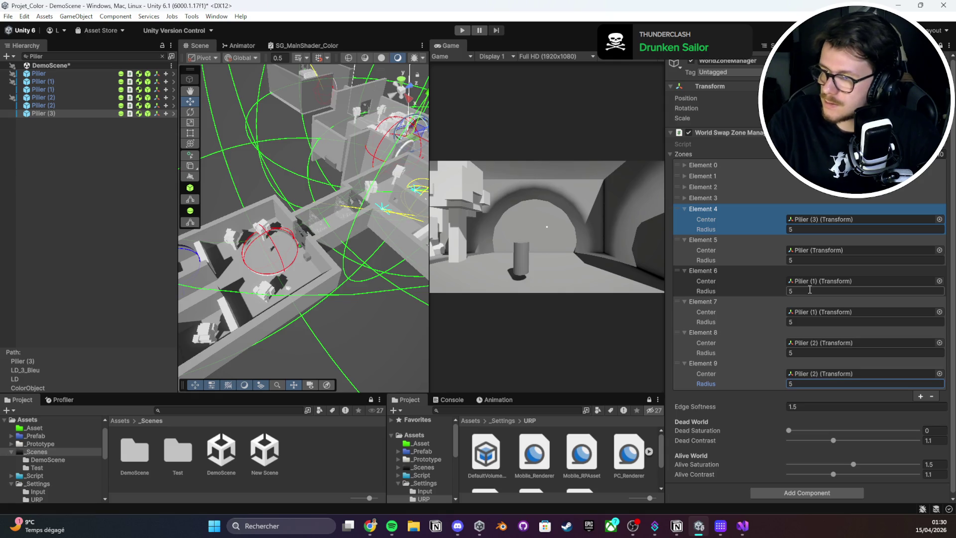
pyautogui.hotkey('ctrl', 's')
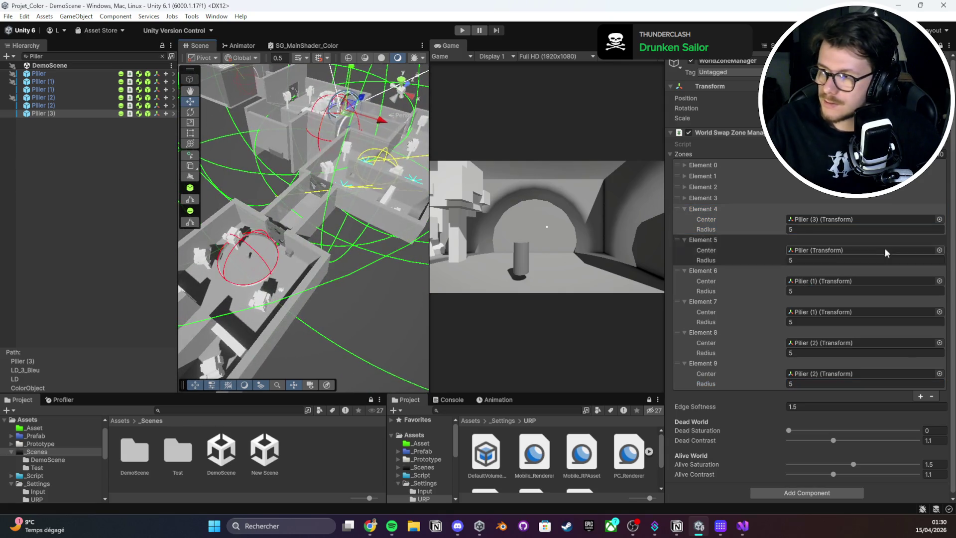
# - Widen the Scene view and frame the pillars from a top-down angle
pyautogui.scroll(-1, 684, 414)
pyautogui.moveTo(663, 366); pyautogui.dragTo(772, 366)
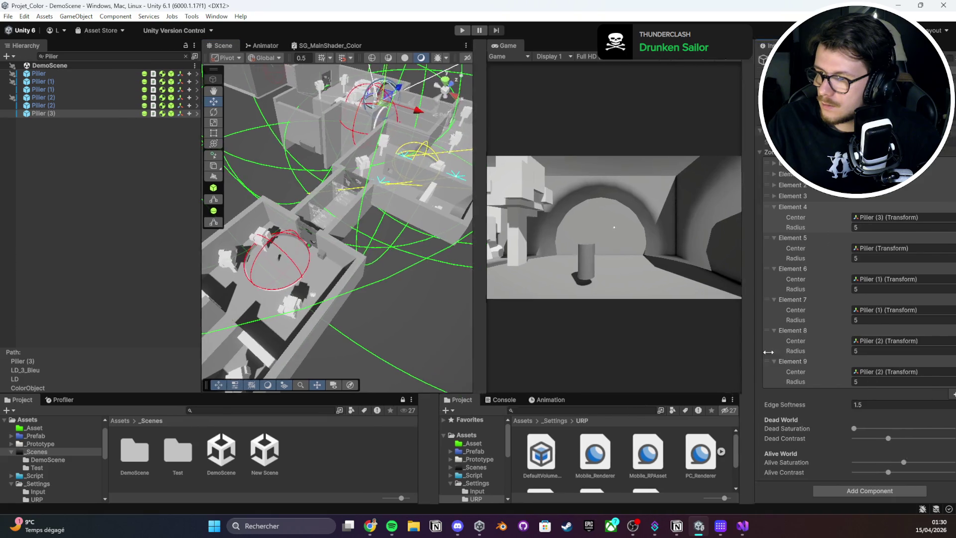
pyautogui.scroll(3, 230, 293)
pyautogui.moveTo(207, 274); pyautogui.dragTo(143, 274)
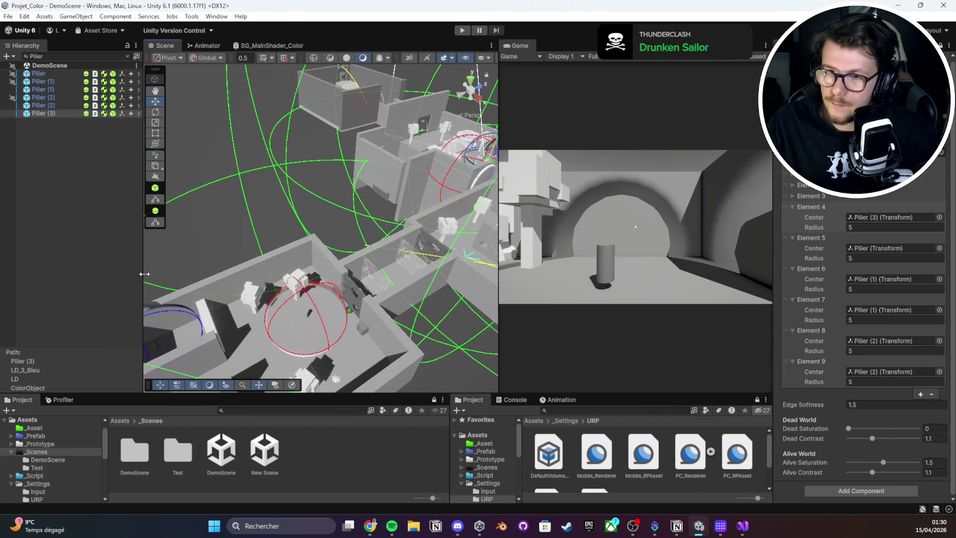
pyautogui.moveTo(239, 278); pyautogui.dragTo(254, 291)
pyautogui.scroll(8, 254, 291)
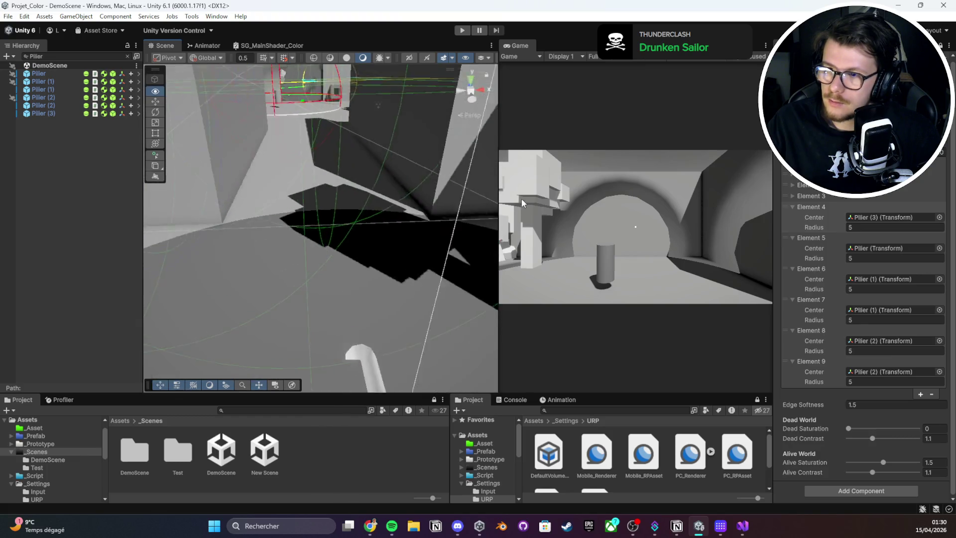
pyautogui.press('f')
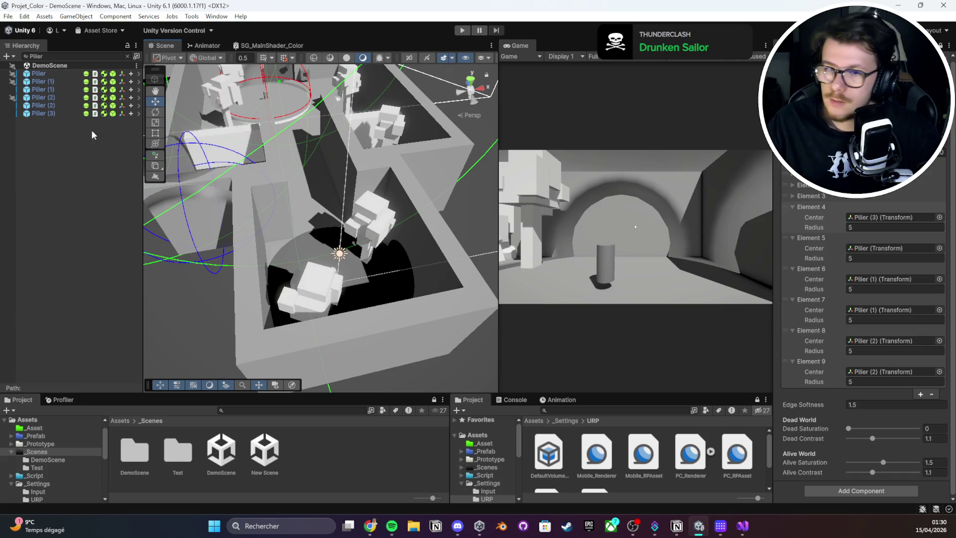
# - Clear the Piller search and pick a wall in the Scene view
pyautogui.click(128, 56)
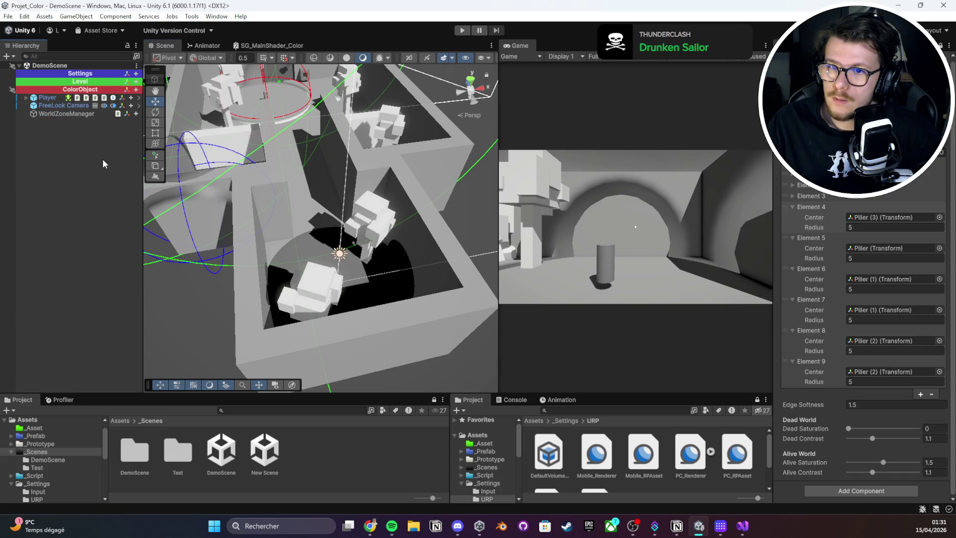
pyautogui.moveTo(348, 189); pyautogui.dragTo(408, 176)
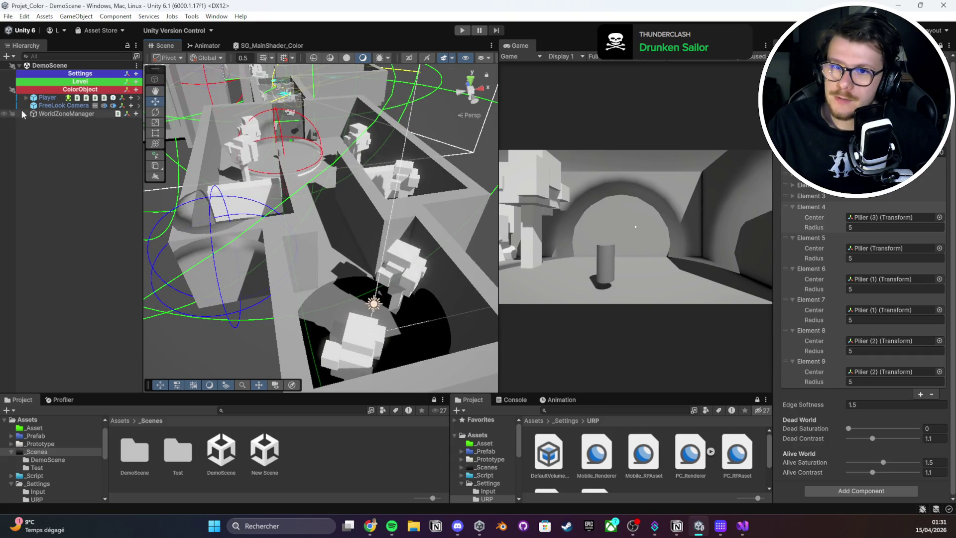
pyautogui.click(291, 289)
pyautogui.click(291, 289)
# - Collapse the LD groups, select WorldZoneManager, and duplicate the DemoScene asset
pyautogui.click(62, 137)
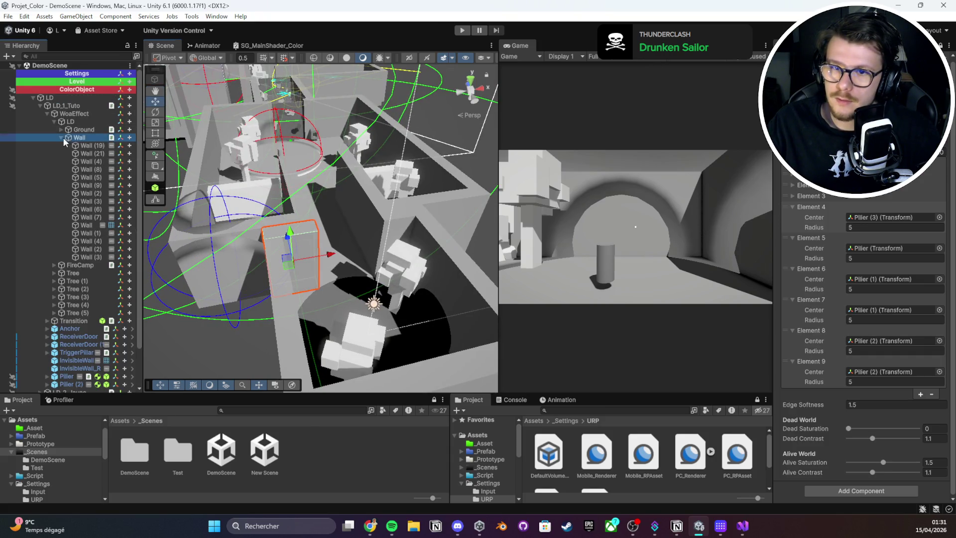
pyautogui.click(50, 121)
pyautogui.click(45, 114)
pyautogui.click(40, 106)
pyautogui.press('Left')
pyautogui.click(33, 98)
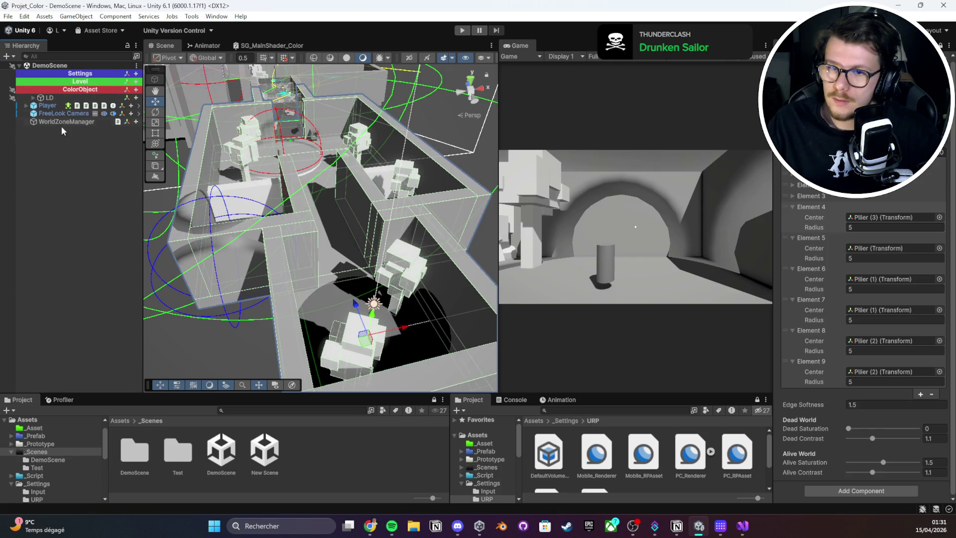
pyautogui.click(58, 121)
pyautogui.click(228, 461)
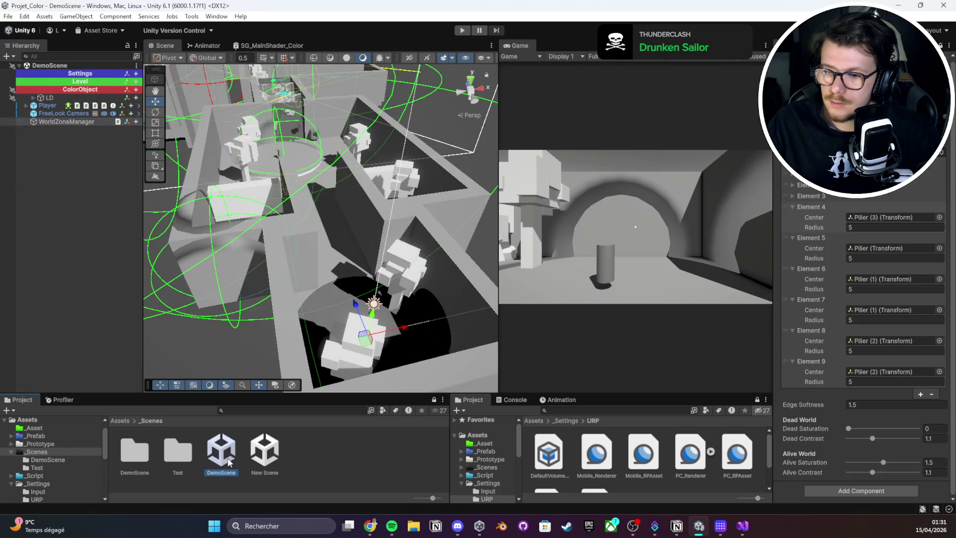
pyautogui.hotkey('ctrl', 'd')
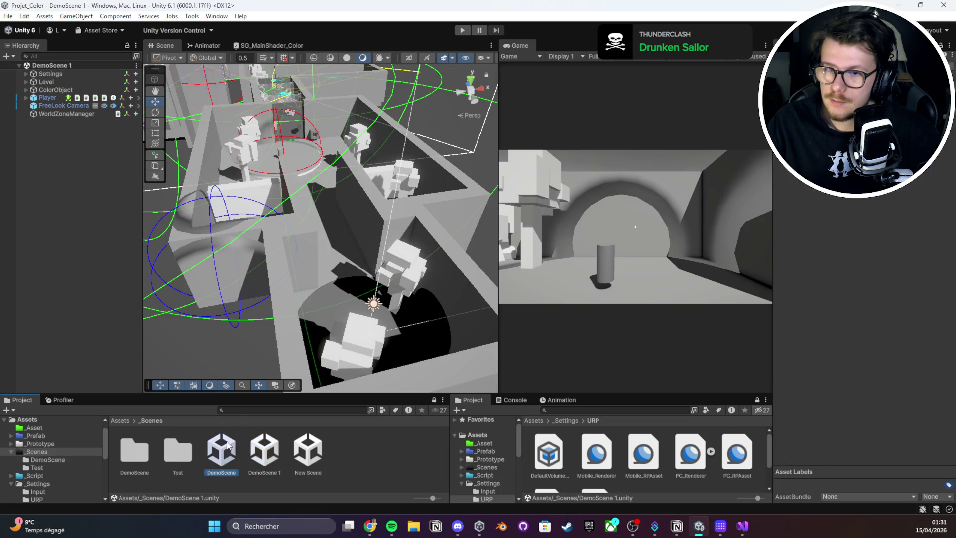
# - Open DemoScene 1 and delete the extra WorldZoneManager copy
pyautogui.click(86, 114)
pyautogui.press('Delete')
pyautogui.doubleClick(264, 451)
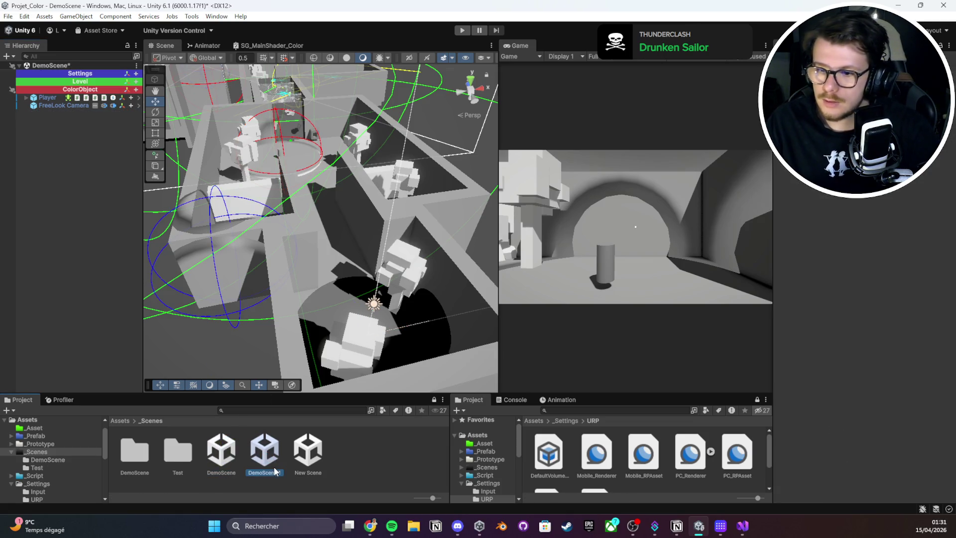
pyautogui.click(466, 288)
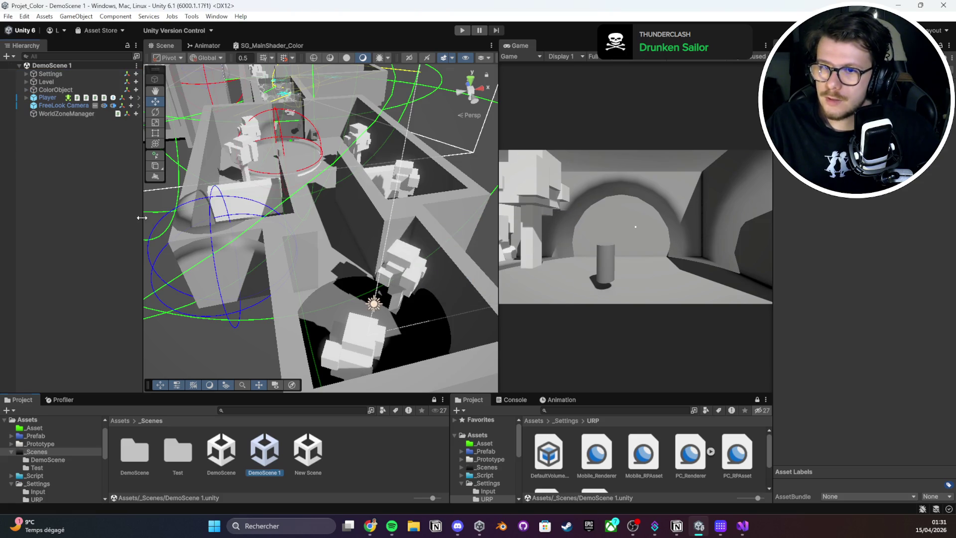
pyautogui.press('Delete')
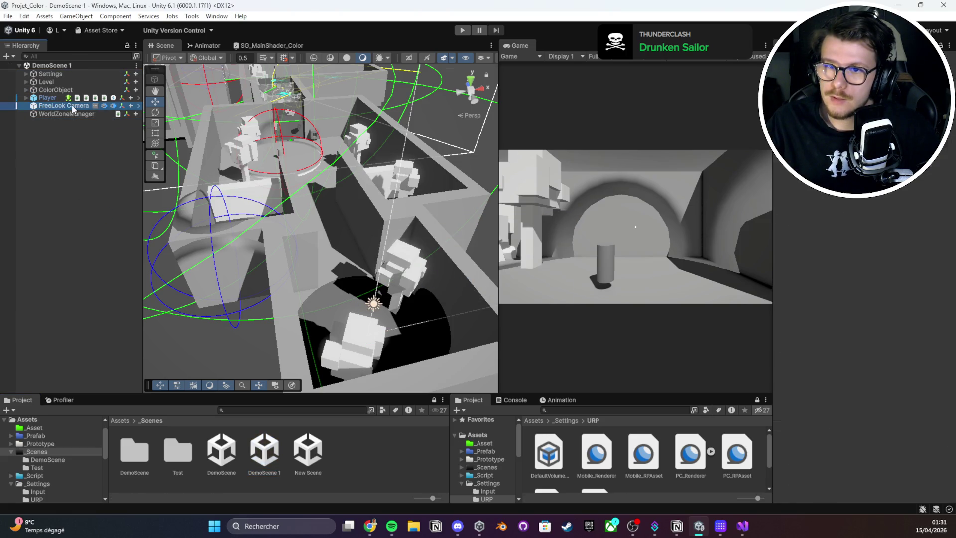
pyautogui.click(69, 113)
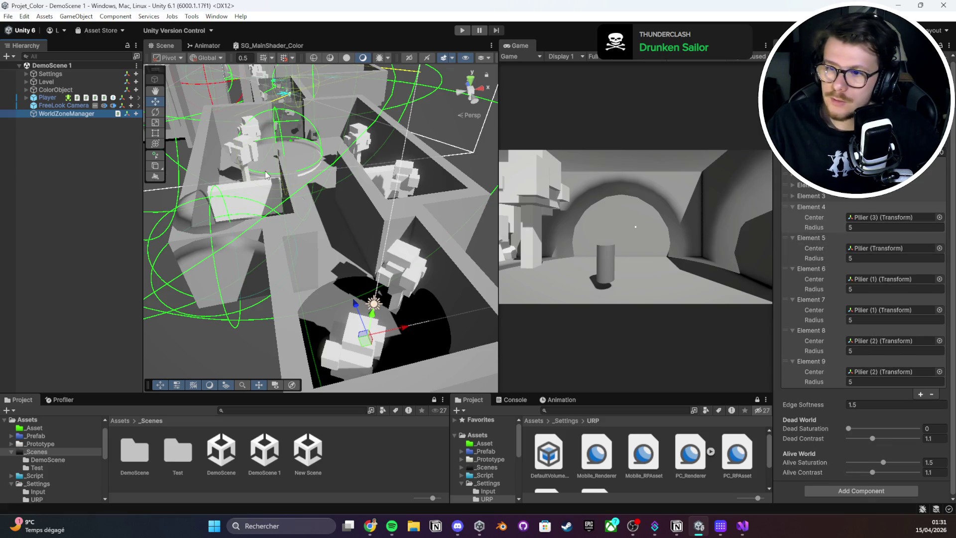
# - Select all the Wall objects and frame them in the Scene view
pyautogui.moveTo(221, 141); pyautogui.dragTo(189, 147)
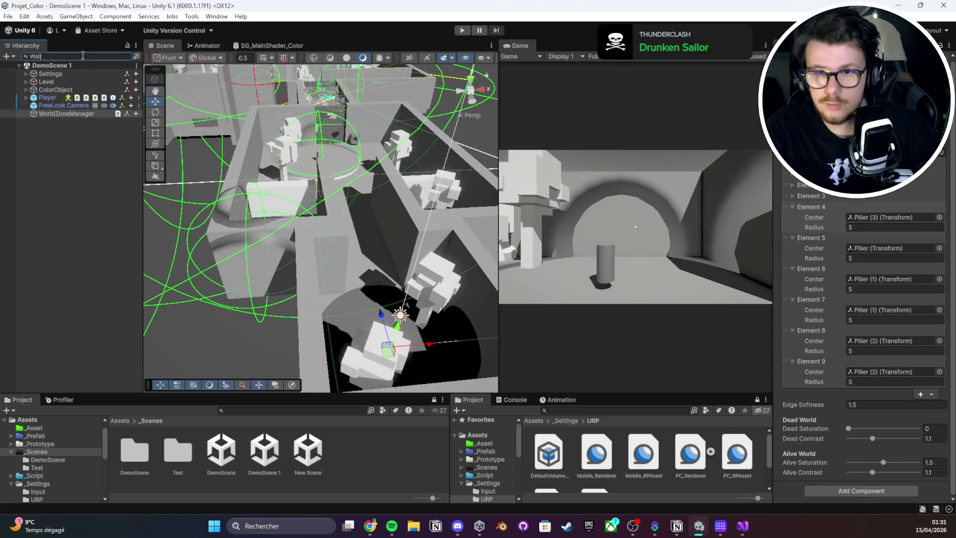
pyautogui.click(55, 154)
pyautogui.scroll(-10, 56, 264)
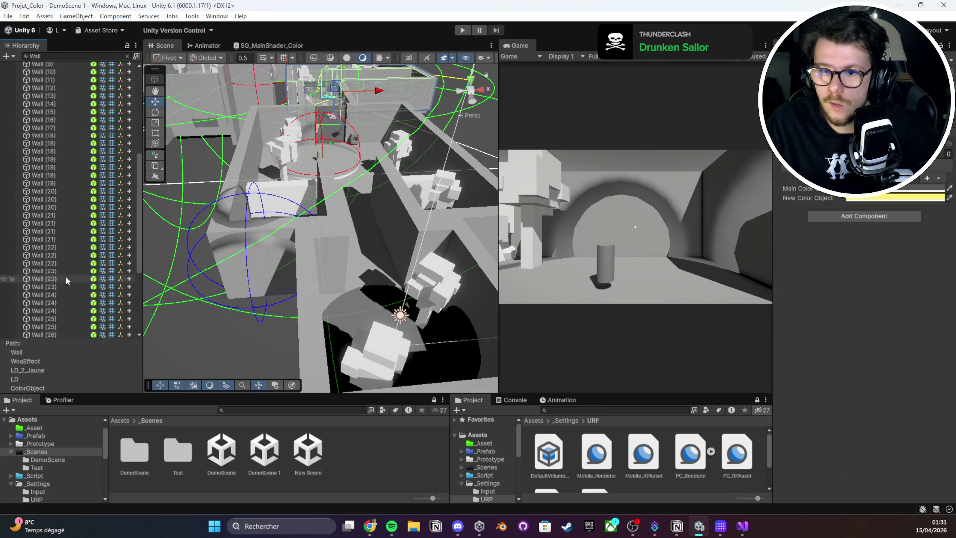
pyautogui.keyDown('shift'); pyautogui.click(50, 331); pyautogui.keyUp('shift')
pyautogui.press('f')
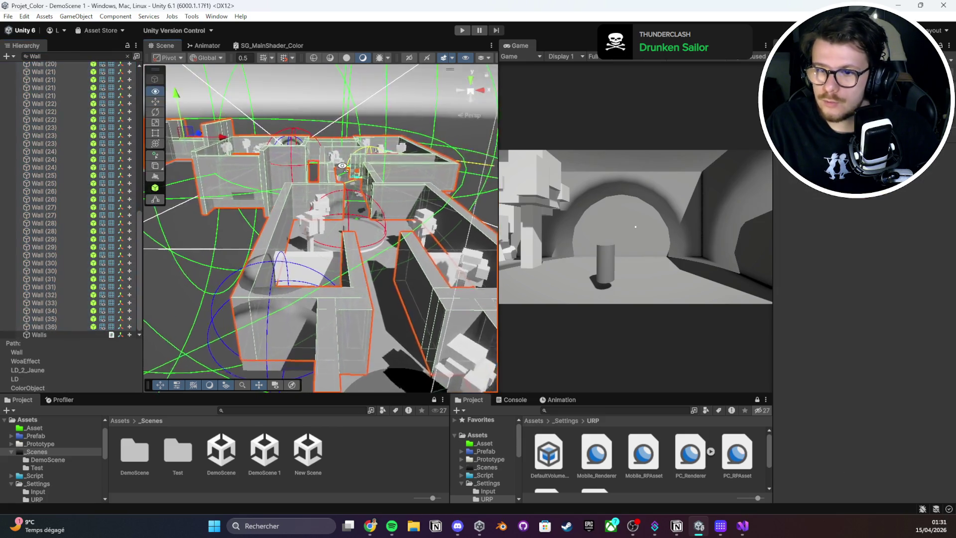
pyautogui.moveTo(413, 241); pyautogui.dragTo(393, 239)
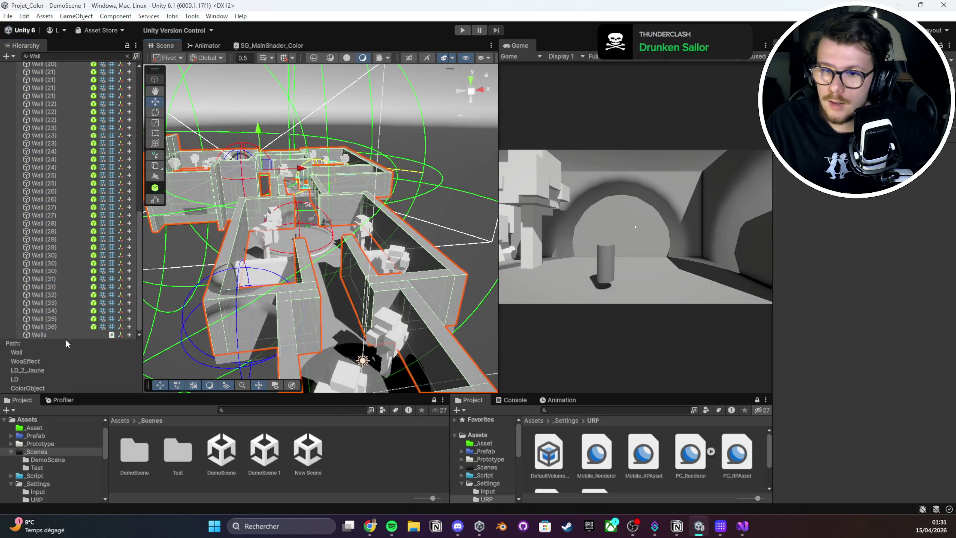
pyautogui.keyDown('shift'); pyautogui.click(54, 329); pyautogui.keyUp('shift')
pyautogui.scroll(10, 30, 278)
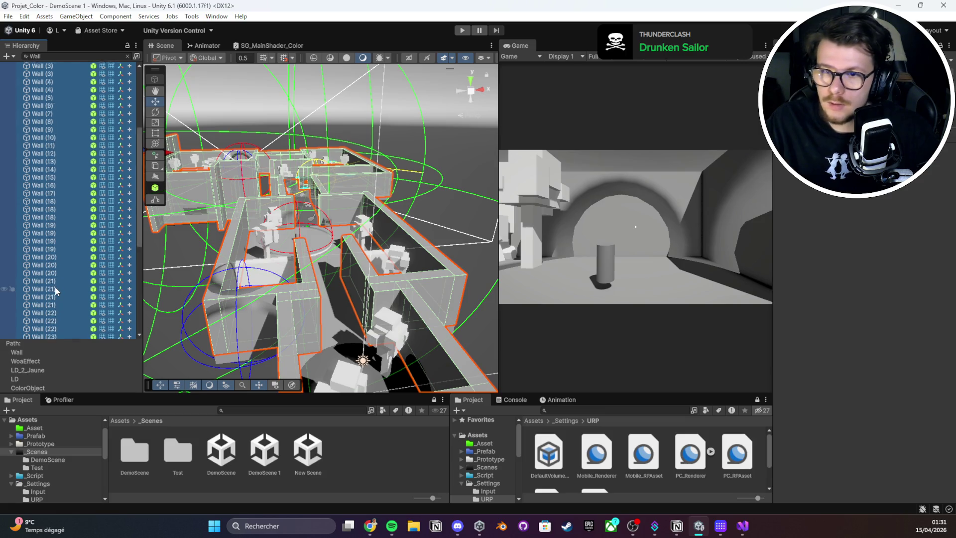
pyautogui.keyDown('ctrl'); pyautogui.click(44, 169); pyautogui.keyUp('ctrl')
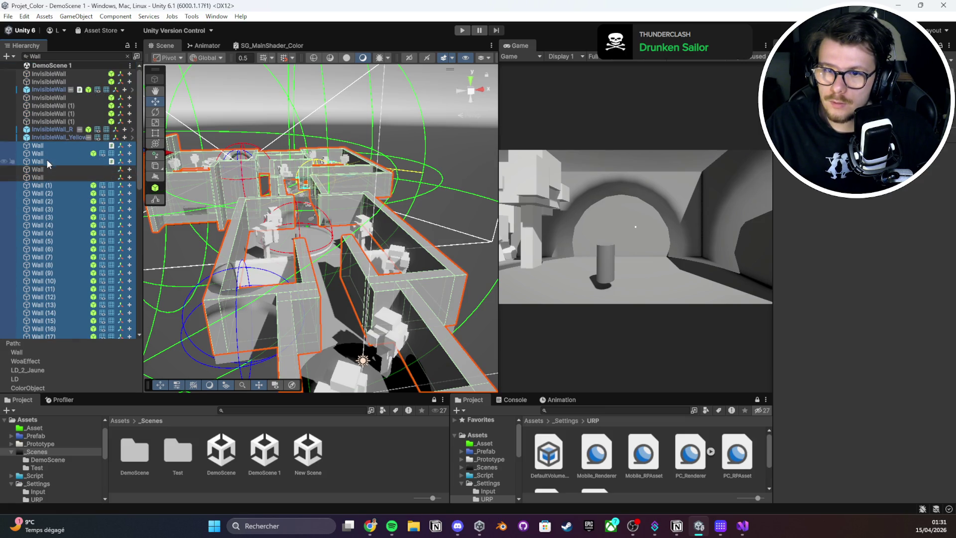
# - Drop the wall selection and select Ground through Ground (10)
pyautogui.keyDown('ctrl'); pyautogui.click(49, 163); pyautogui.keyUp('ctrl')
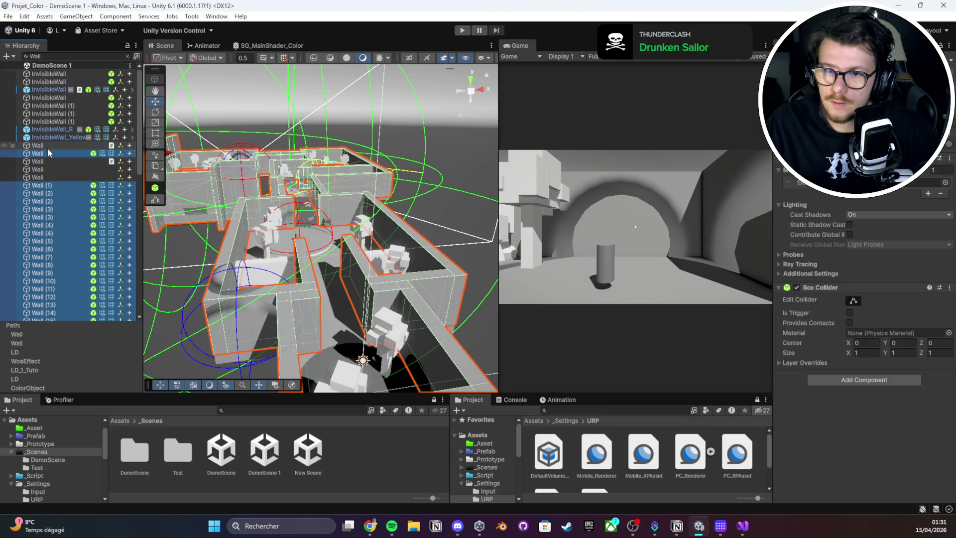
pyautogui.click(948, 188)
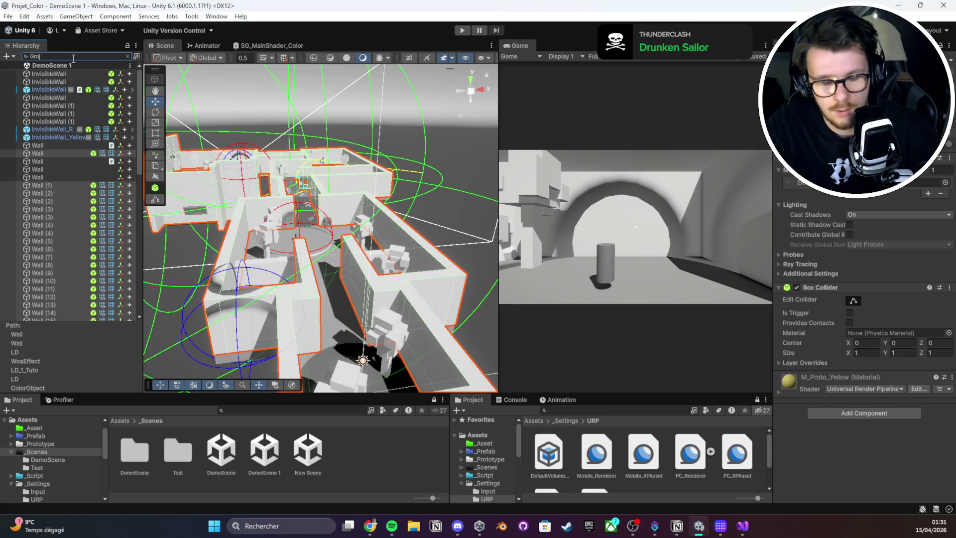
pyautogui.click(56, 82)
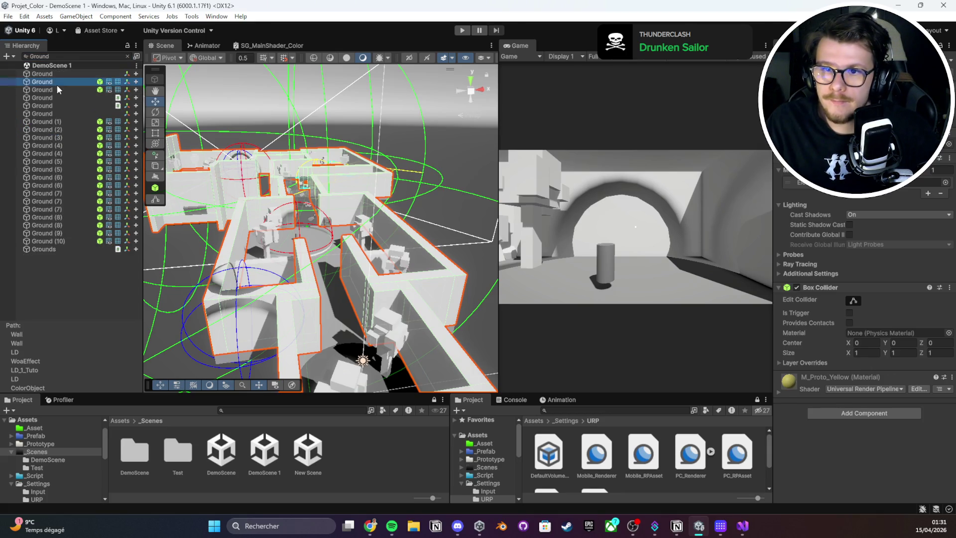
pyautogui.keyDown('ctrl'); pyautogui.click(57, 90); pyautogui.keyUp('ctrl')
pyautogui.keyDown('ctrl'); pyautogui.click(60, 121); pyautogui.keyUp('ctrl')
pyautogui.keyDown('shift'); pyautogui.click(56, 241); pyautogui.keyUp('shift')
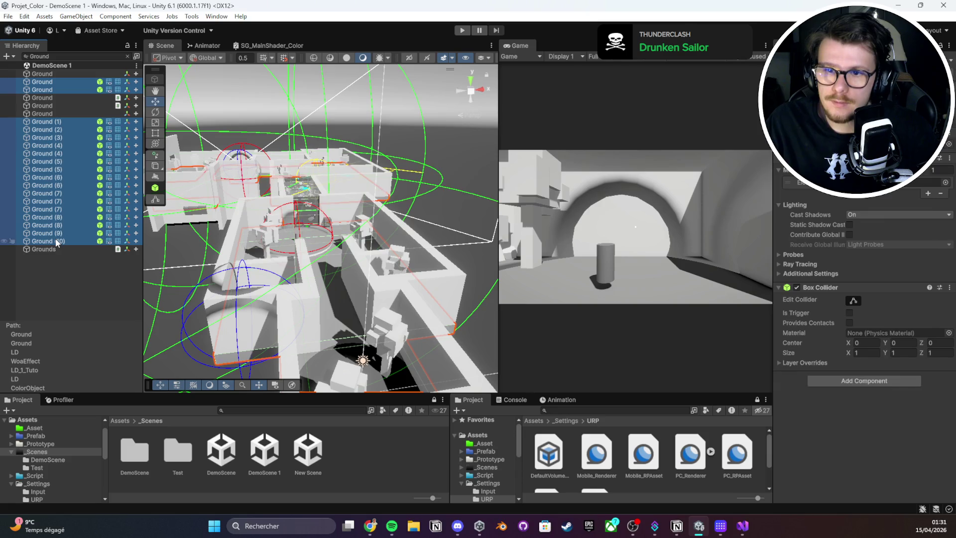
pyautogui.click(946, 182)
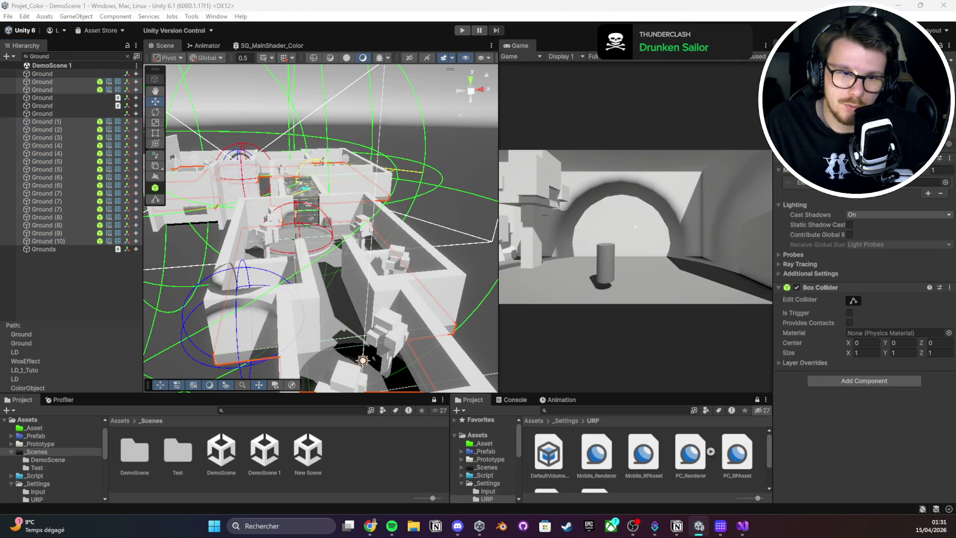
# - Show the Player's settings and enter Play mode to test the zones
pyautogui.moveTo(405, 200)
pyautogui.mouseDown()
pyautogui.moveTo(406, 227)
pyautogui.moveTo(459, 146)
pyautogui.mouseUp()
pyautogui.click(406, 227)
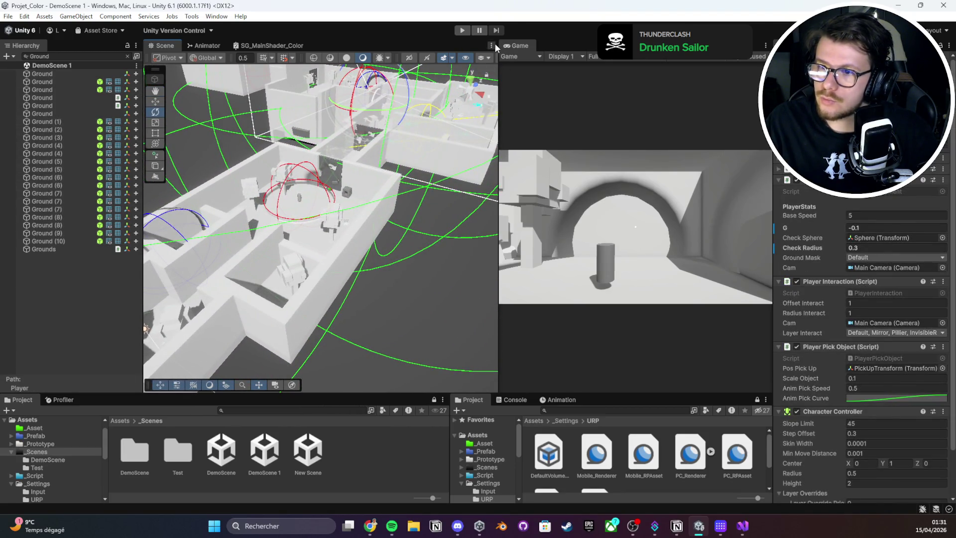
pyautogui.moveTo(404, 119); pyautogui.dragTo(376, 96)
pyautogui.hotkey('ctrl', 'p')
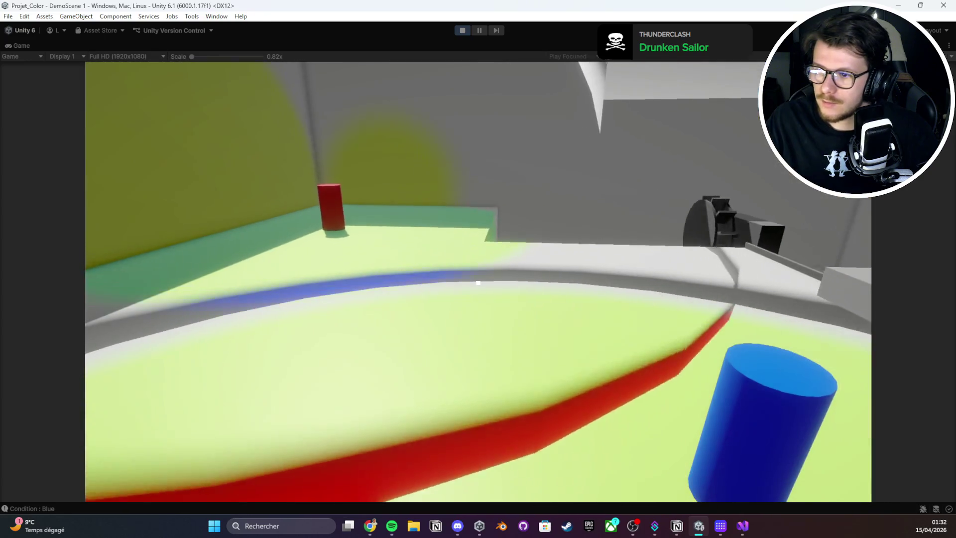
# - Walk the player across the green floor, past the dark doorway, toward the blue shape
pyautogui.press('w')
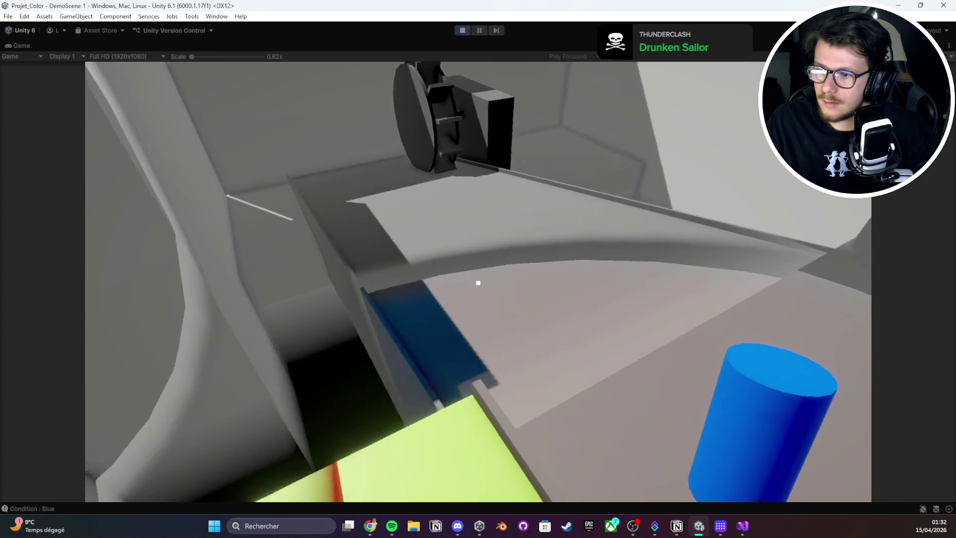
pyautogui.press('w')
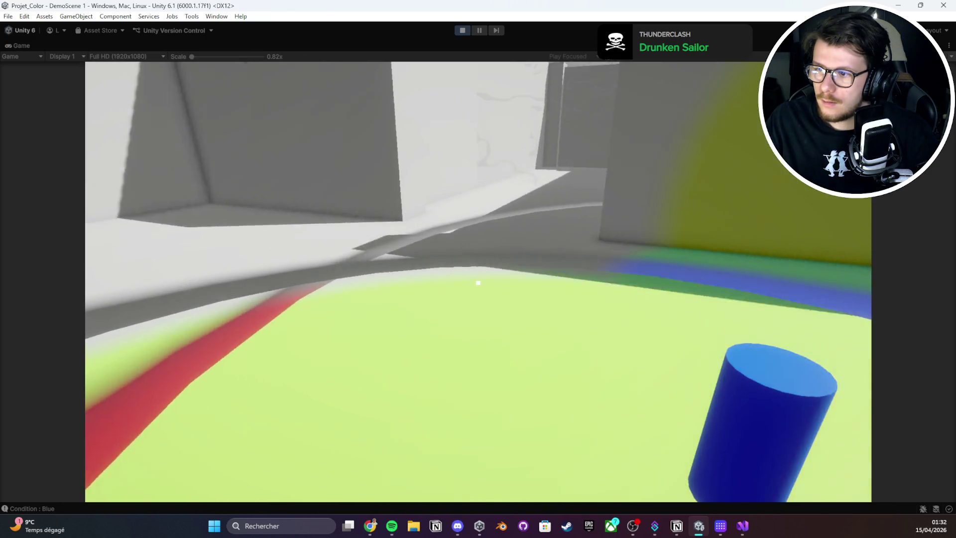
pyautogui.press('w')
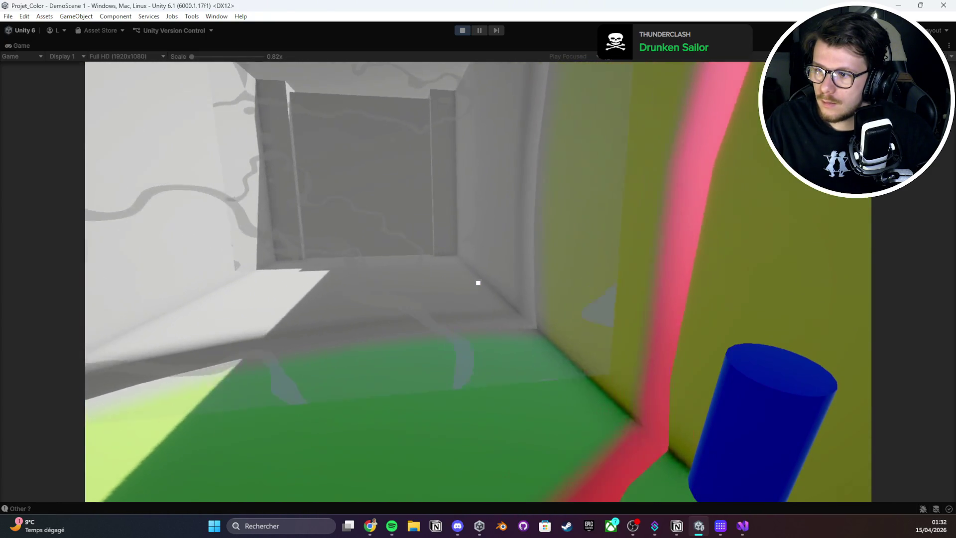
pyautogui.moveTo(478, 283)
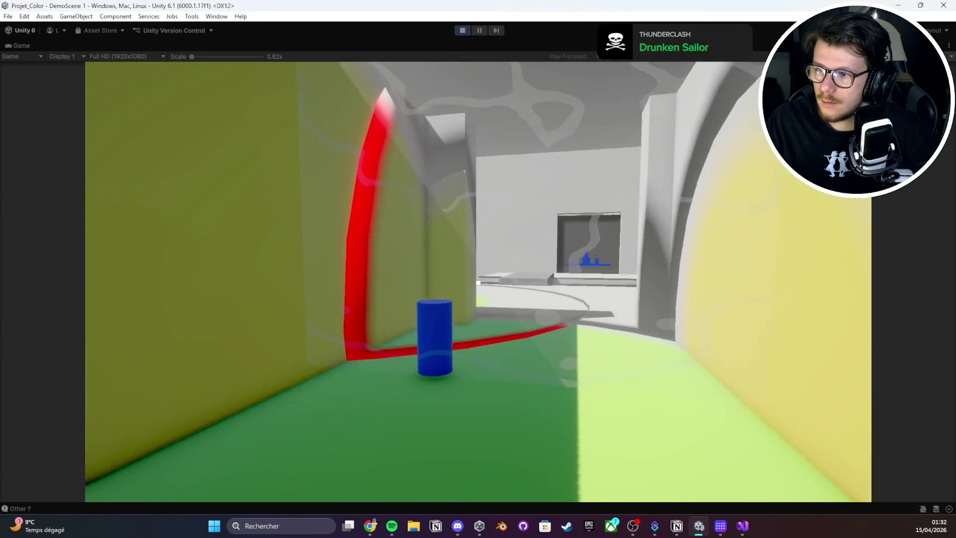
pyautogui.press('w')
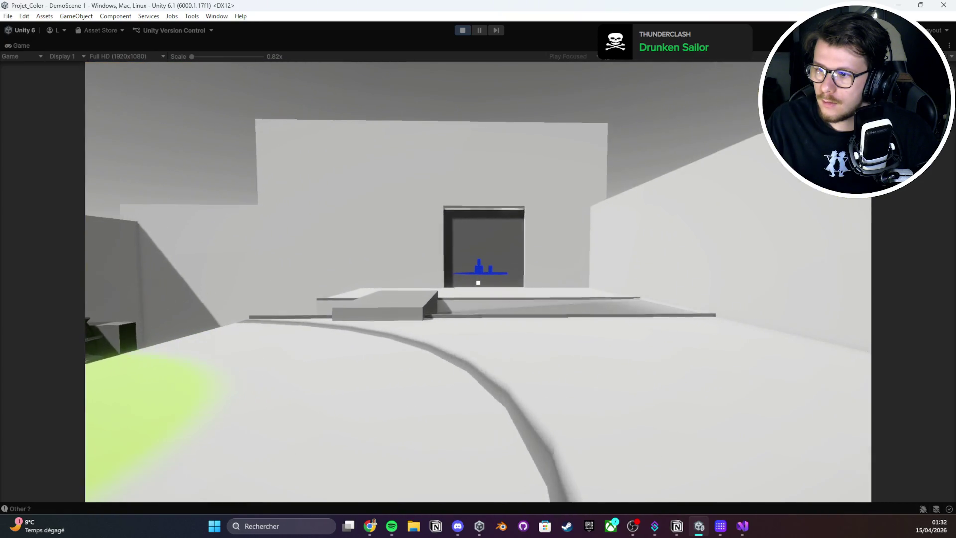
pyautogui.press('w')
pyautogui.press('w')
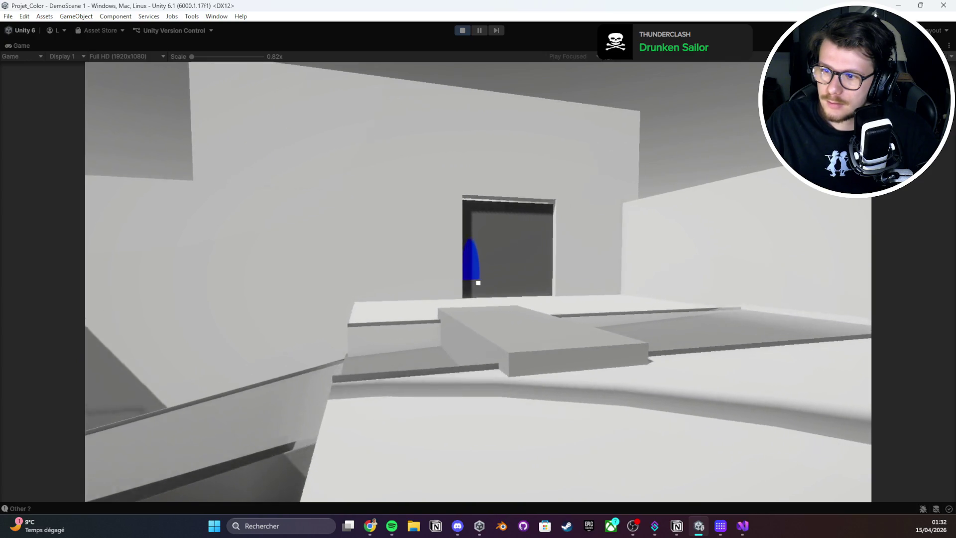
pyautogui.press('d')
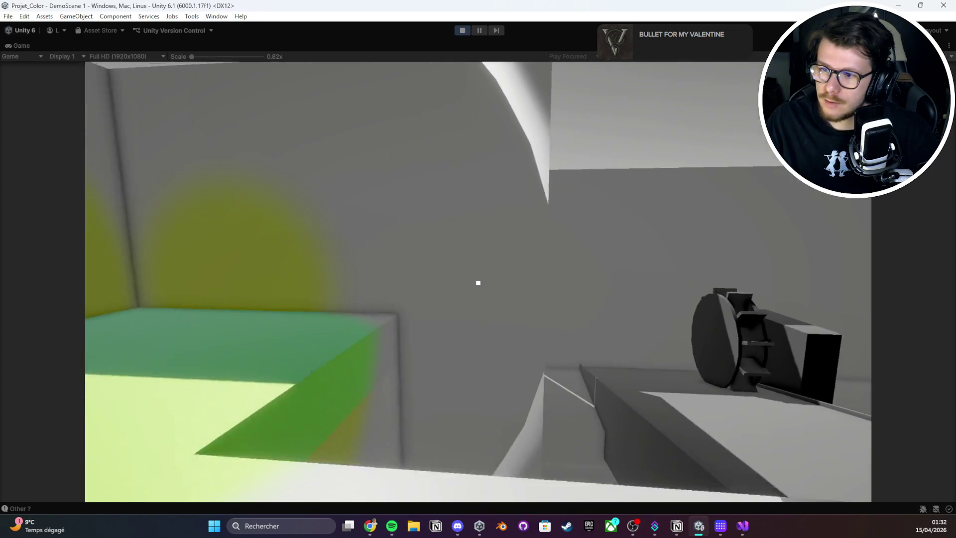
pyautogui.press('w')
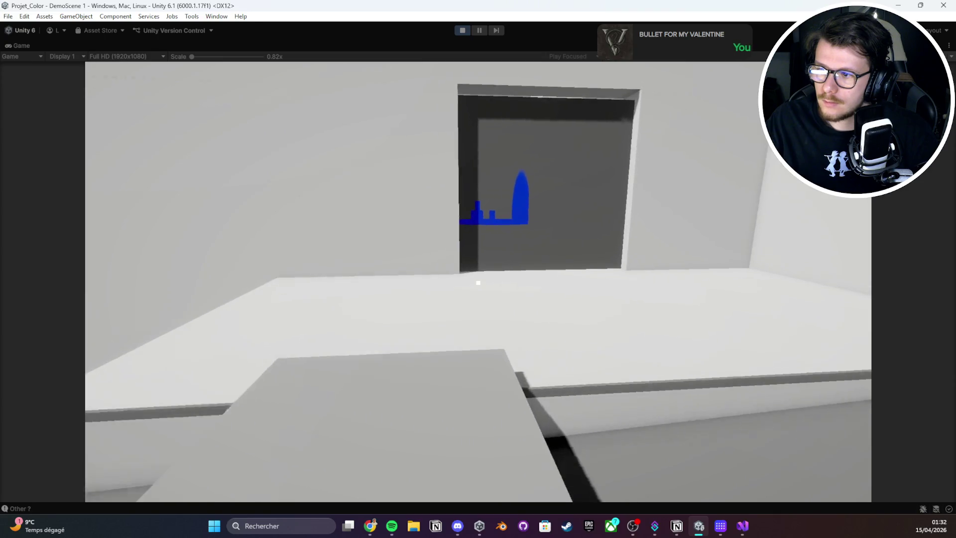
pyautogui.press('w')
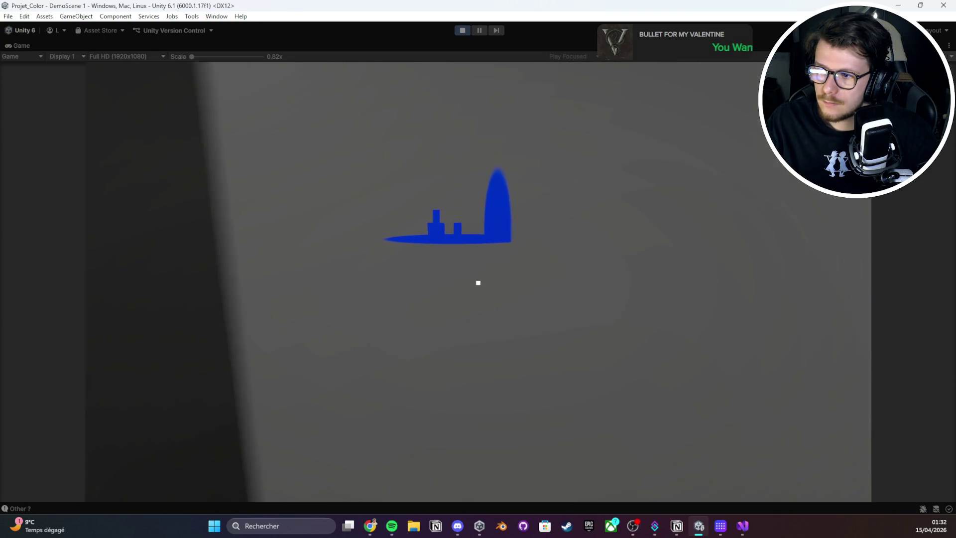
pyautogui.press('s')
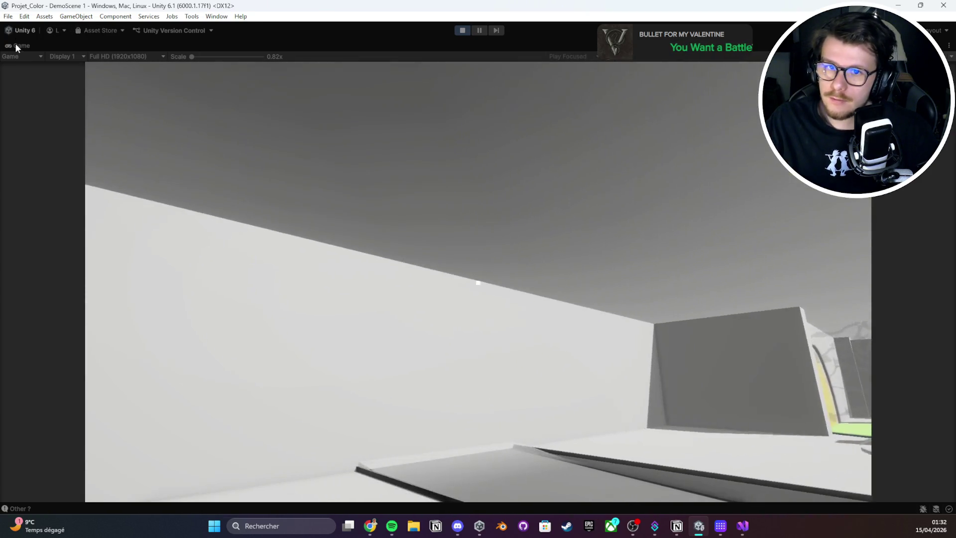
# - Release the mouse, orbit toward the yellow zone, and maximize the Scene view
pyautogui.press('Escape')
pyautogui.hotkey('shift', 'space')
pyautogui.moveTo(374, 253)
pyautogui.mouseDown()
pyautogui.moveTo(488, 288)
pyautogui.moveTo(390, 326)
pyautogui.moveTo(268, 204)
pyautogui.mouseUp()
pyautogui.doubleClick(166, 45)
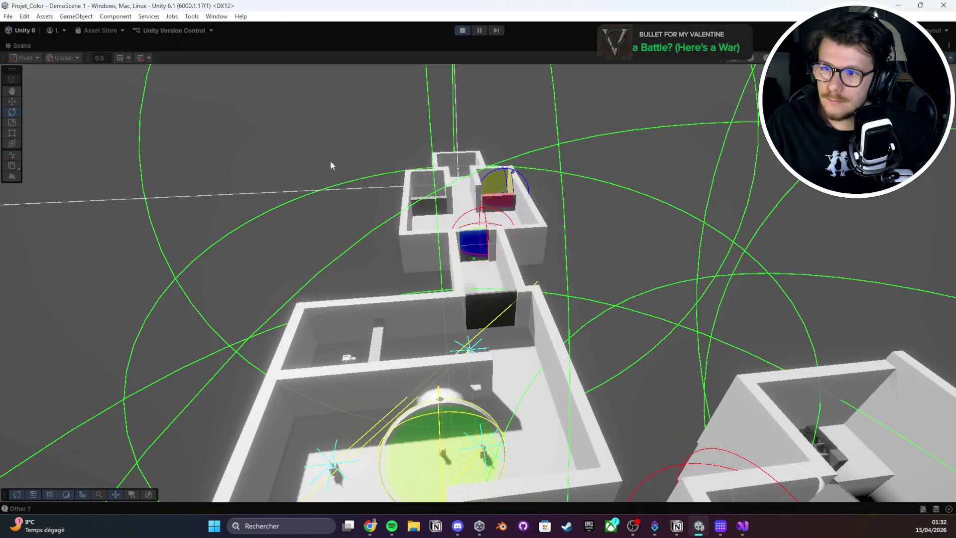
# - Turn off Scene gizmos, screenshot the Scene view, and fly the camera into the maze rooms
pyautogui.click(950, 58)
pyautogui.moveTo(746, 224)
pyautogui.mouseDown()
pyautogui.moveTo(720, 243)
pyautogui.moveTo(762, 267)
pyautogui.moveTo(772, 239)
pyautogui.moveTo(767, 251)
pyautogui.mouseUp()
pyautogui.press('super+shift+s')
pyautogui.moveTo(47, 89); pyautogui.dragTo(943, 451)
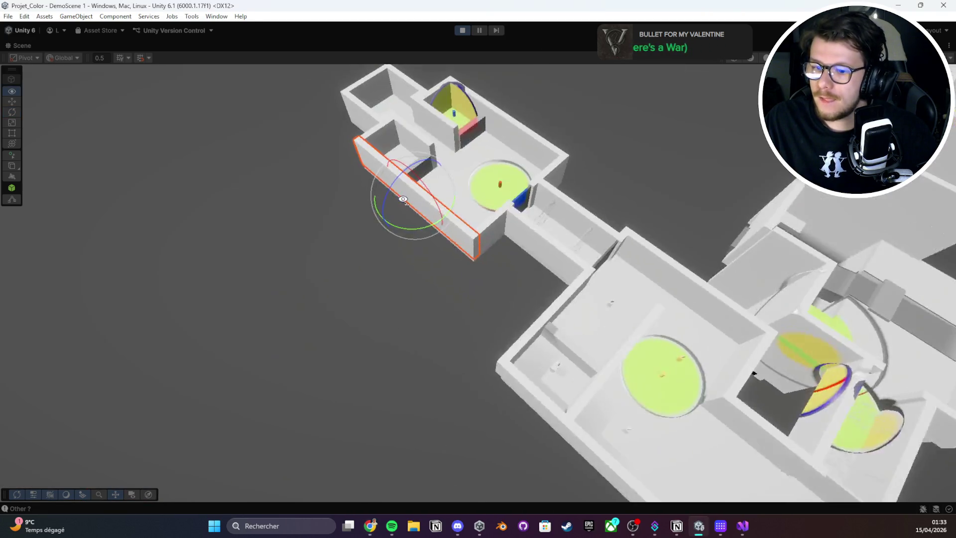
pyautogui.press('w')
pyautogui.moveTo(599, 188)
pyautogui.mouseDown()
pyautogui.moveTo(605, 175)
pyautogui.moveTo(632, 259)
pyautogui.moveTo(708, 231)
pyautogui.moveTo(433, 214)
pyautogui.moveTo(555, 177)
pyautogui.moveTo(386, 124)
pyautogui.moveTo(525, 228)
pyautogui.moveTo(538, 256)
pyautogui.moveTo(158, 187)
pyautogui.moveTo(70, 155)
pyautogui.moveTo(90, 162)
pyautogui.moveTo(30, 49)
pyautogui.mouseUp()
# - Restore the editor layout, stop Play mode, and enlarge the bottom panels
pyautogui.doubleClick(28, 47)
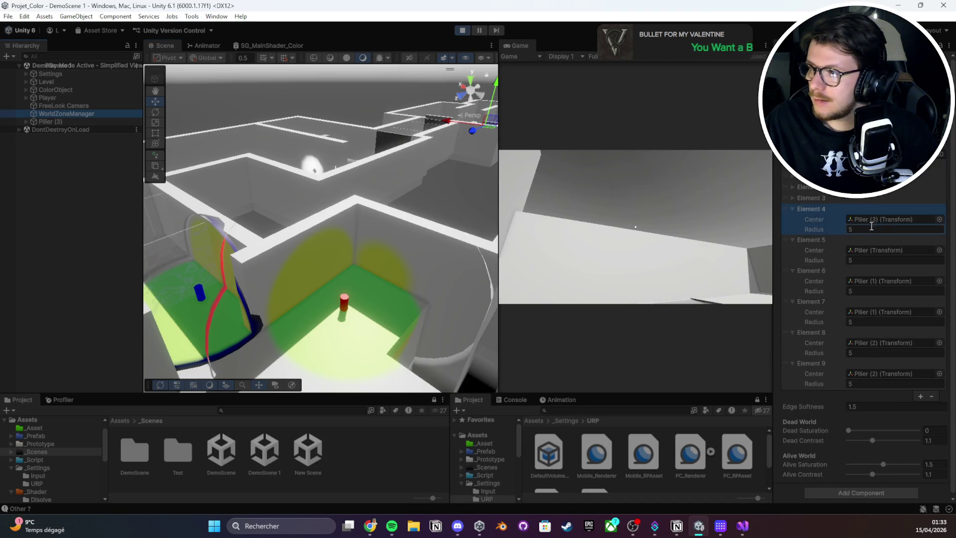
pyautogui.scroll(-1, 912, 201)
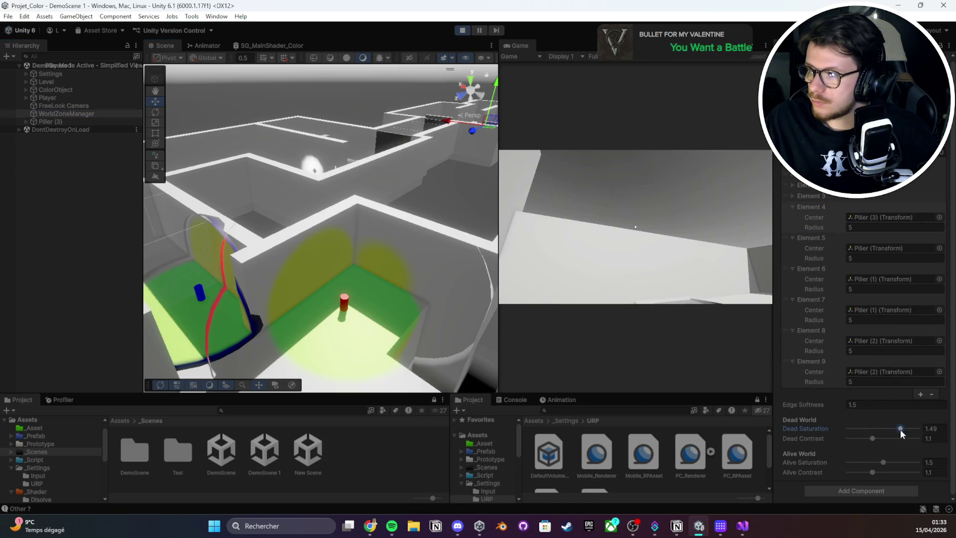
pyautogui.click(463, 31)
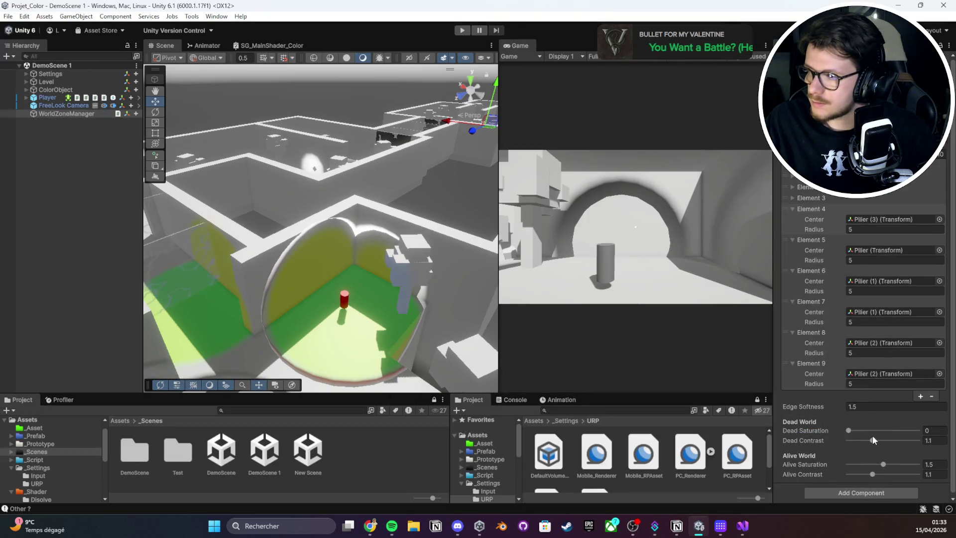
pyautogui.hotkey('ctrl', 'z')
pyautogui.moveTo(594, 394); pyautogui.dragTo(594, 343)
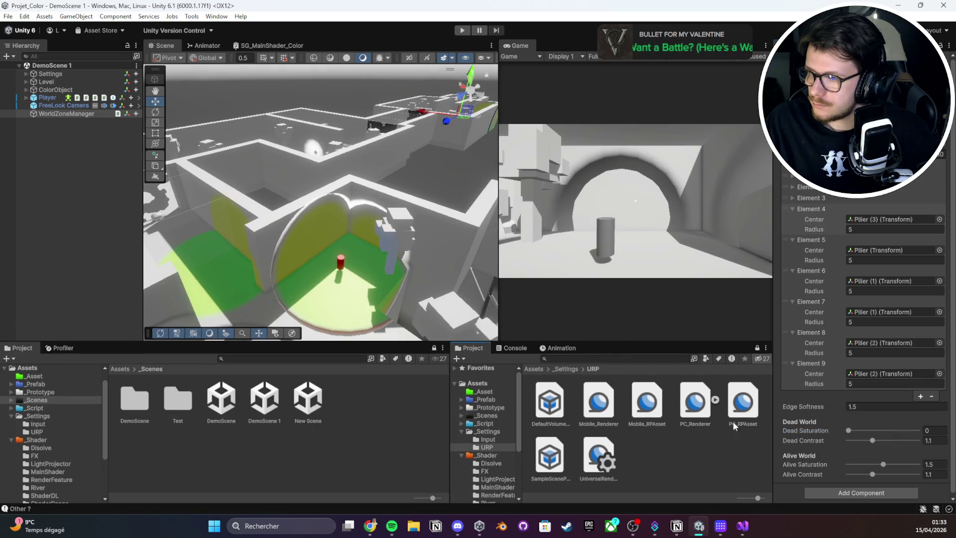
# - Assign Hidden_WorldSwapZones as PC_Renderer's Full Screen Pass material
pyautogui.click(695, 422)
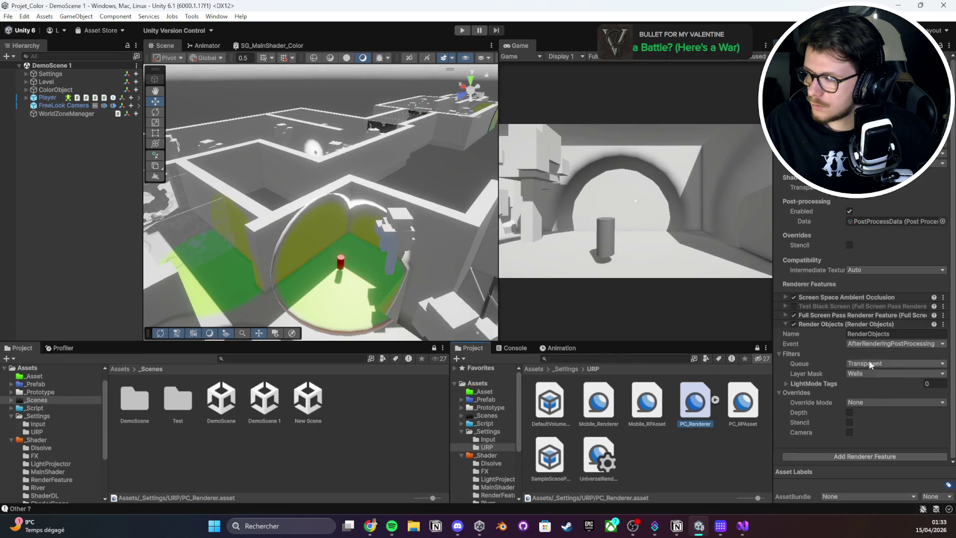
pyautogui.click(821, 333)
pyautogui.moveTo(879, 386)
pyautogui.mouseDown()
pyautogui.moveTo(839, 395)
pyautogui.moveTo(476, 340)
pyautogui.mouseUp()
pyautogui.click(914, 382)
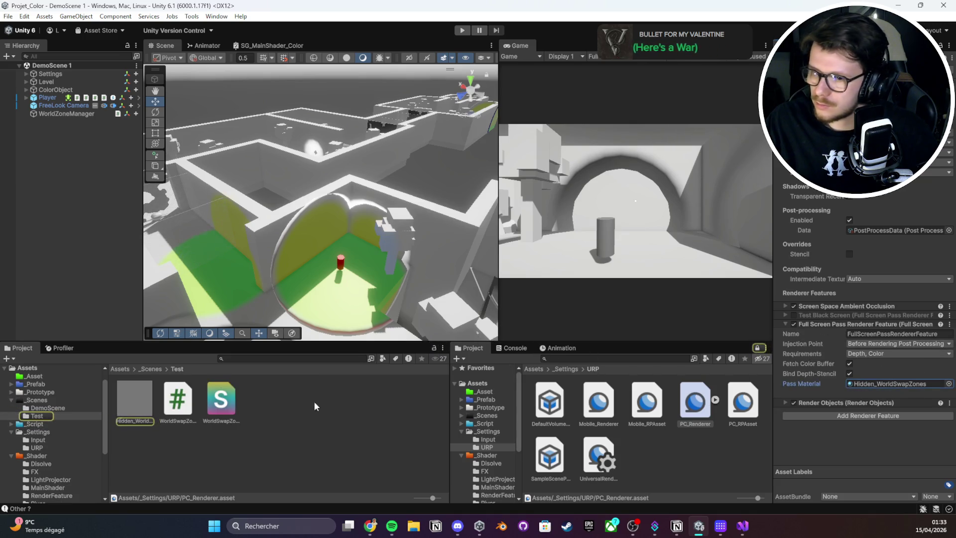
pyautogui.click(145, 398)
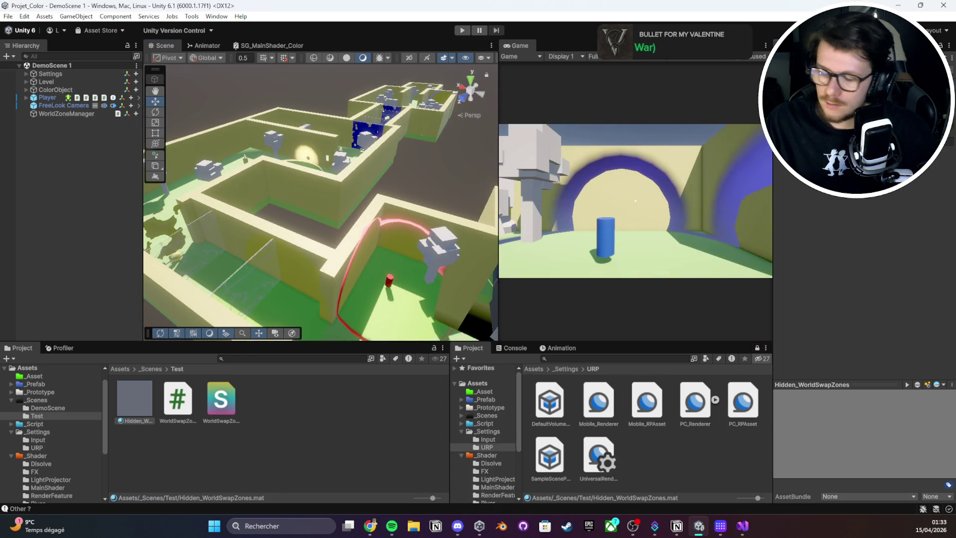
pyautogui.moveTo(473, 150)
pyautogui.mouseDown()
pyautogui.moveTo(508, 199)
pyautogui.moveTo(575, 247)
pyautogui.moveTo(604, 301)
pyautogui.mouseUp()
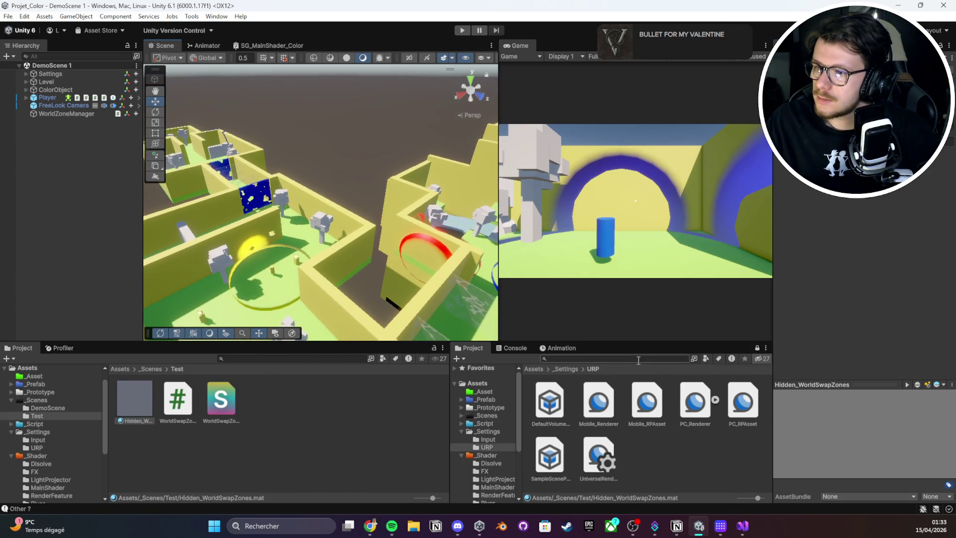
# - Play-test the level with zone colouring, then exit Play mode
pyautogui.click(74, 113)
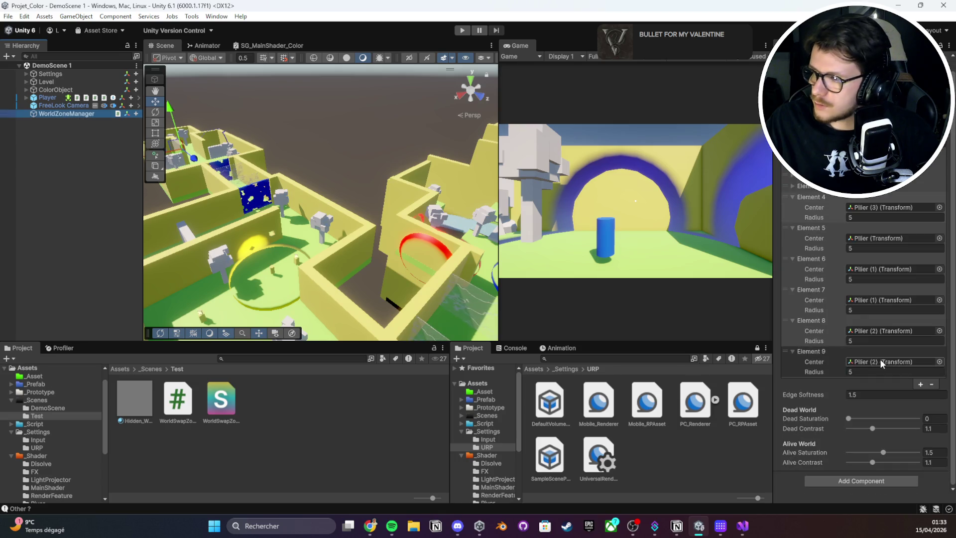
pyautogui.hotkey('ctrl', 'p')
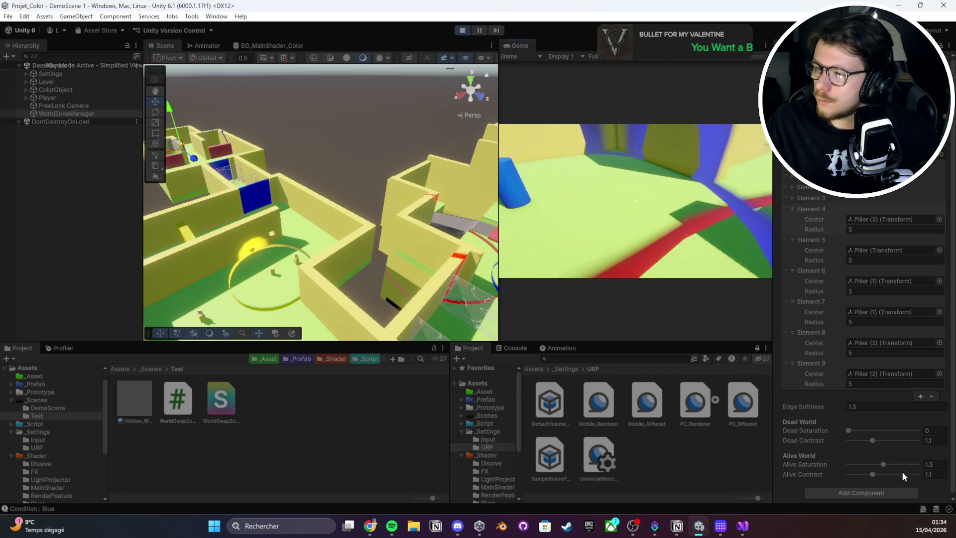
pyautogui.hotkey('ctrl', 's')
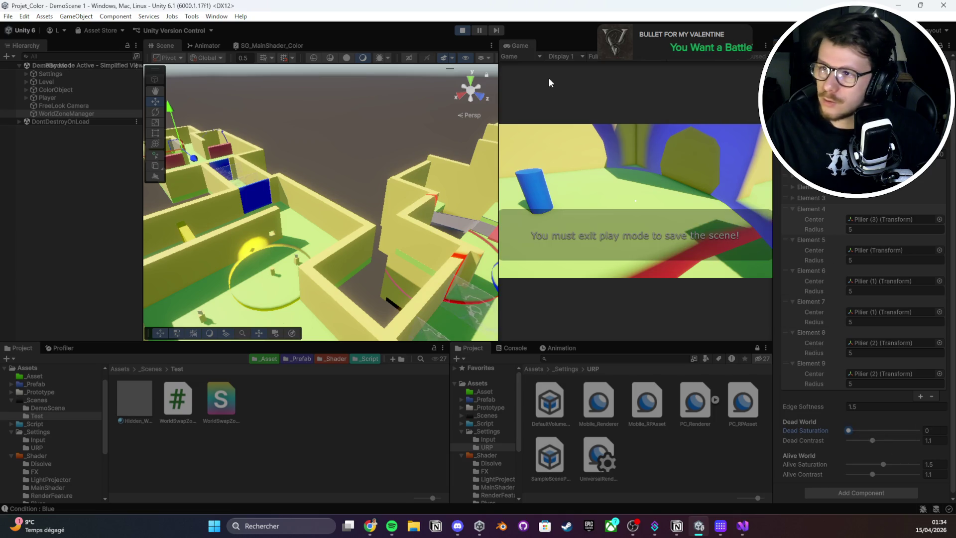
pyautogui.click(462, 30)
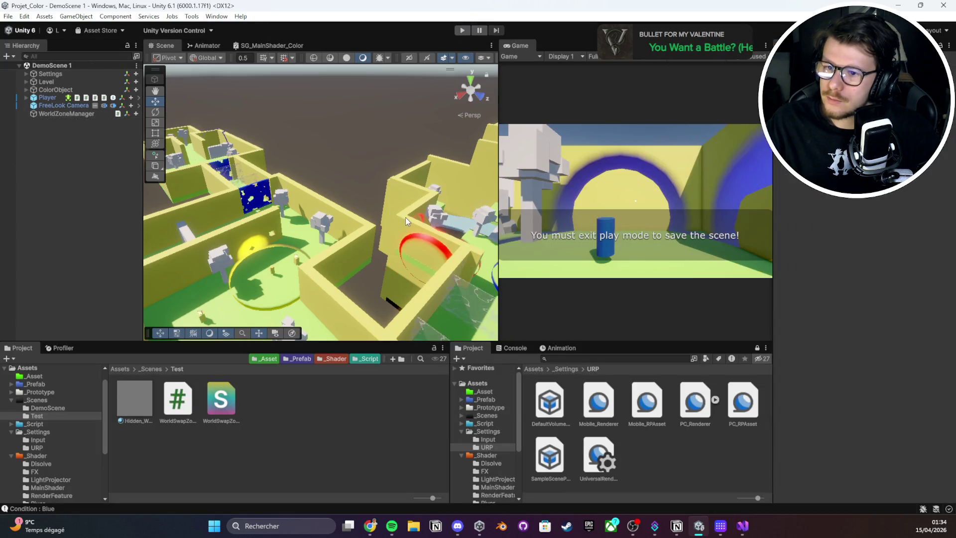
# - Reselect WorldZoneManager, bring up PC_Renderer's renderer features, and open the Console
pyautogui.click(70, 113)
pyautogui.hotkey('ctrl', 'z')
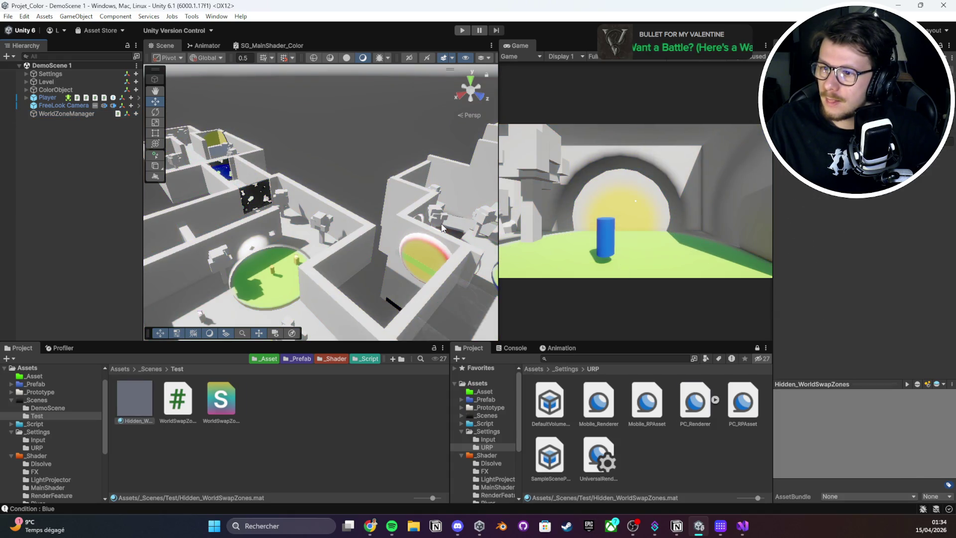
pyautogui.hotkey('ctrl', 'z')
pyautogui.click(513, 347)
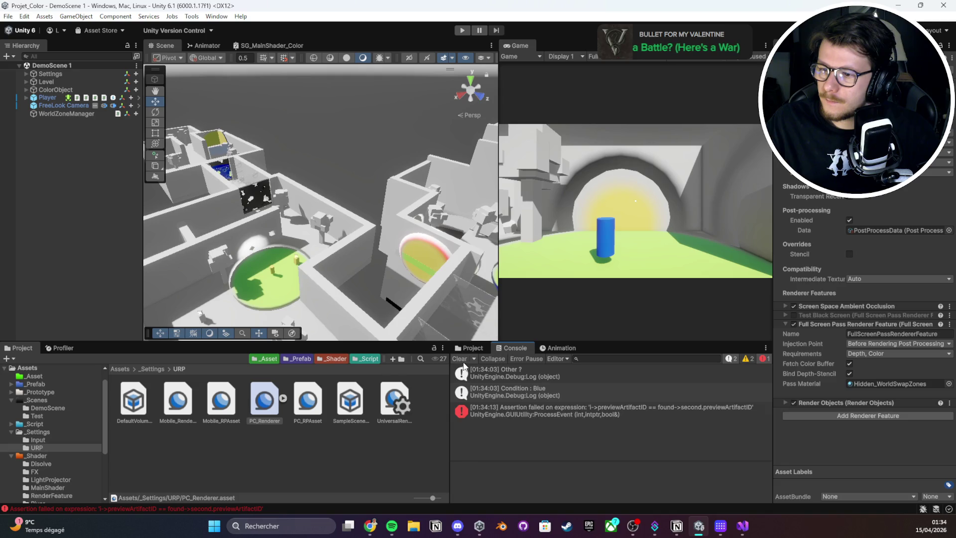
pyautogui.moveTo(378, 209); pyautogui.dragTo(354, 207)
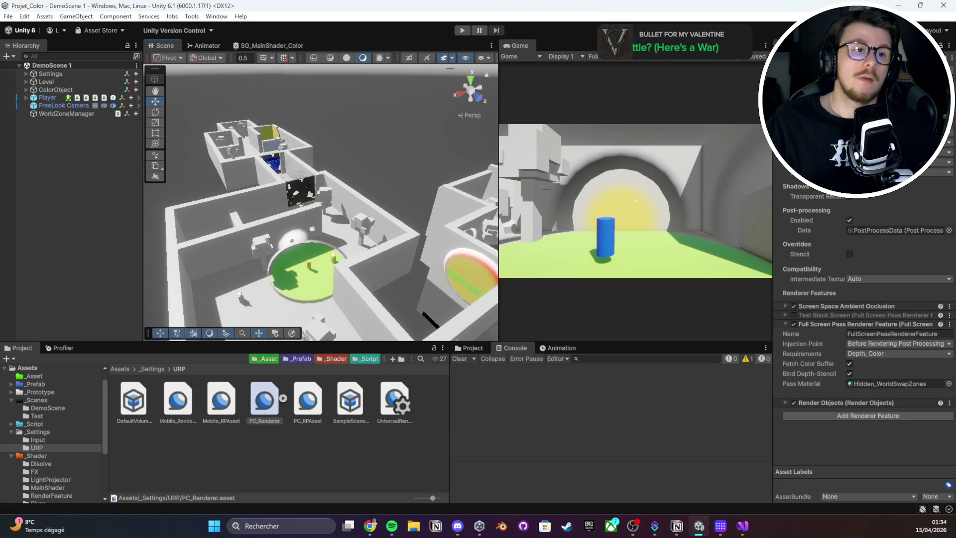